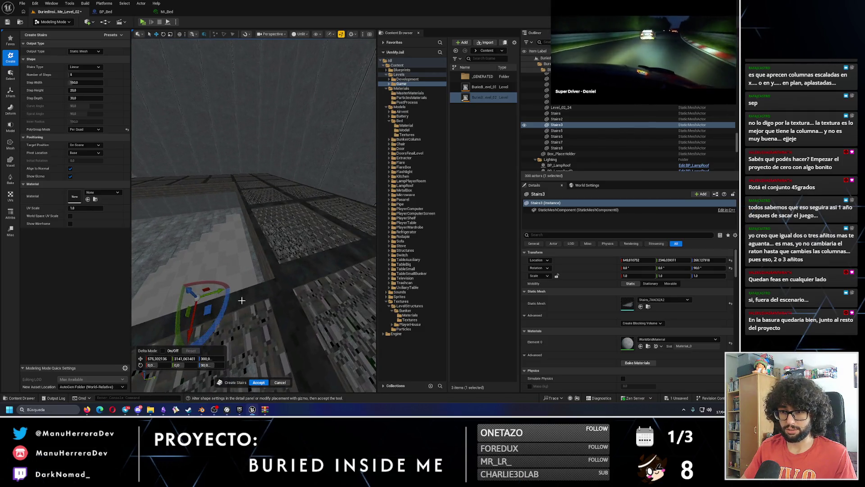
Step: Widen the stairs preview to a step width of 200 and set it to 10 steps
mouse_move(218, 289)
mouse_down()
mouse_move(205, 289)
mouse_move(252, 343)
mouse_move(308, 325)
mouse_move(324, 333)
mouse_move(289, 310)
mouse_move(235, 308)
mouse_up()
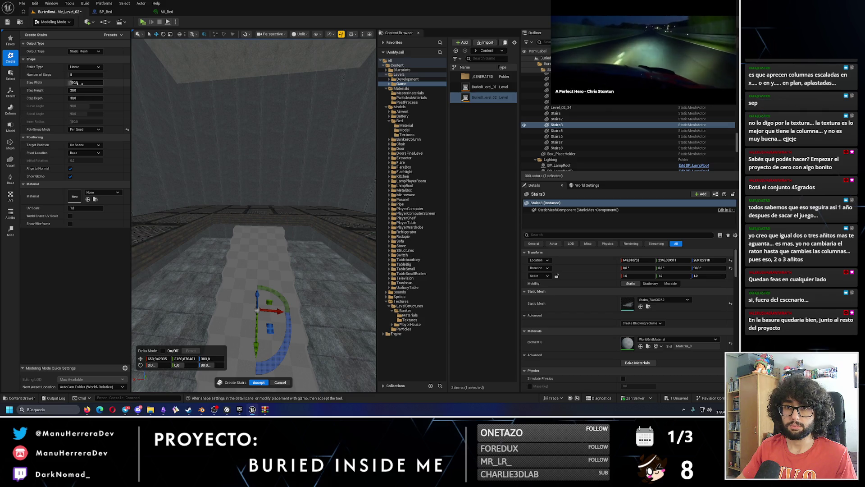
mouse_move(85, 83)
mouse_down()
mouse_move(95, 83)
mouse_move(89, 93)
mouse_up()
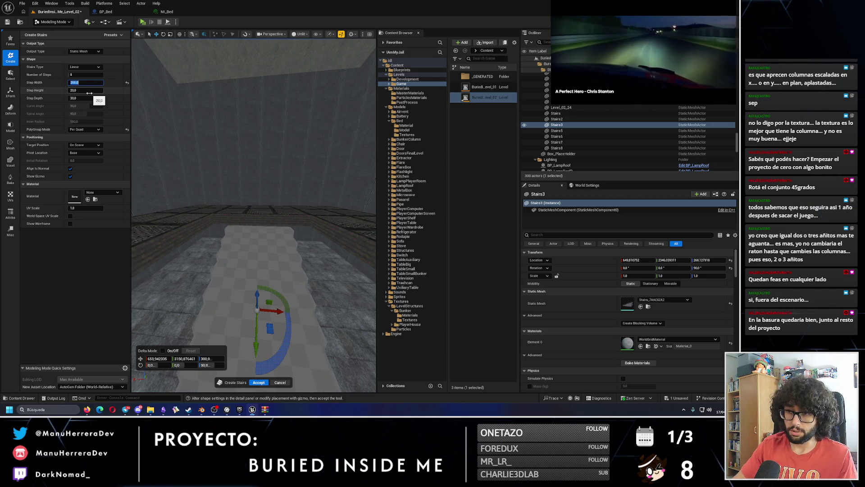
drag(310, 190, 270, 202)
drag(263, 118, 262, 118)
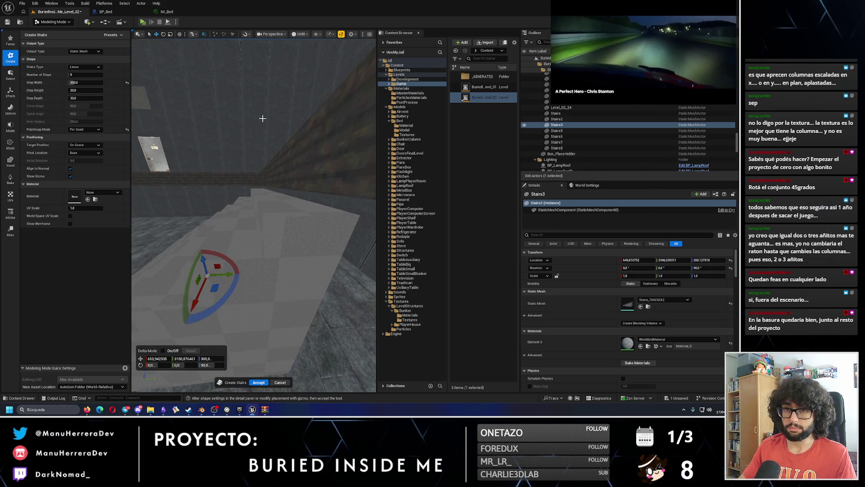
click(84, 75)
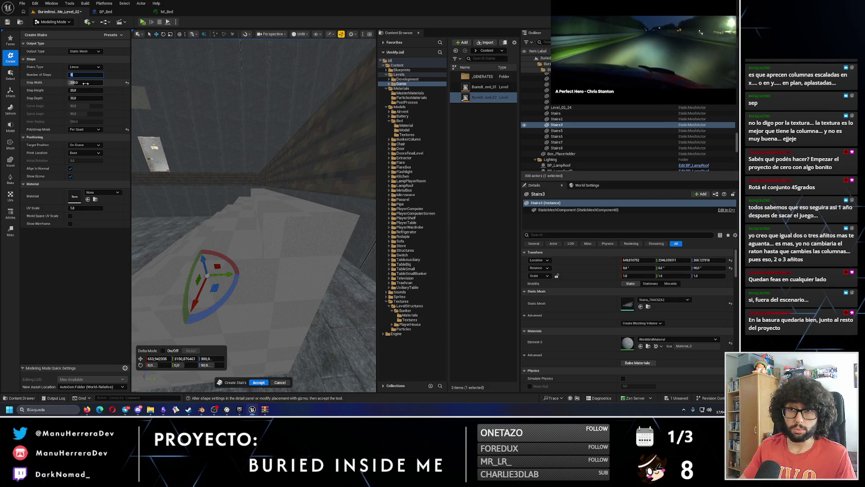
text(0)
key(Return)
drag(298, 191, 245, 242)
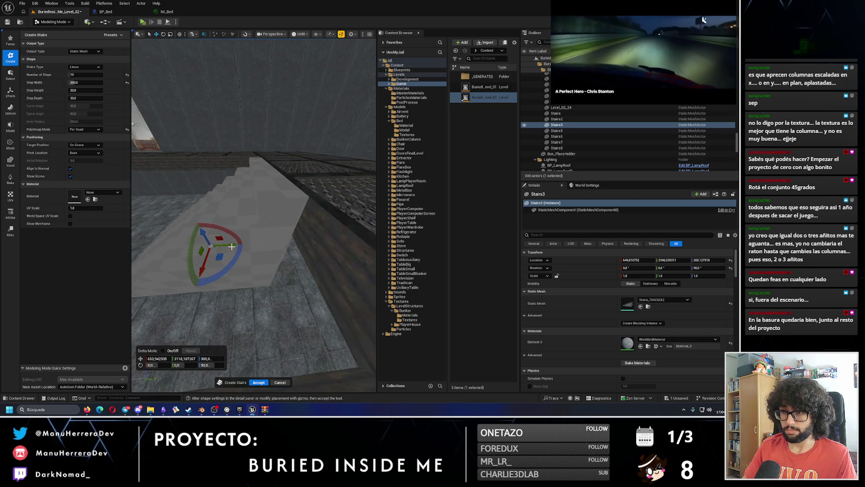
scroll(276, 239, down, 3)
scroll(276, 239, up, 2)
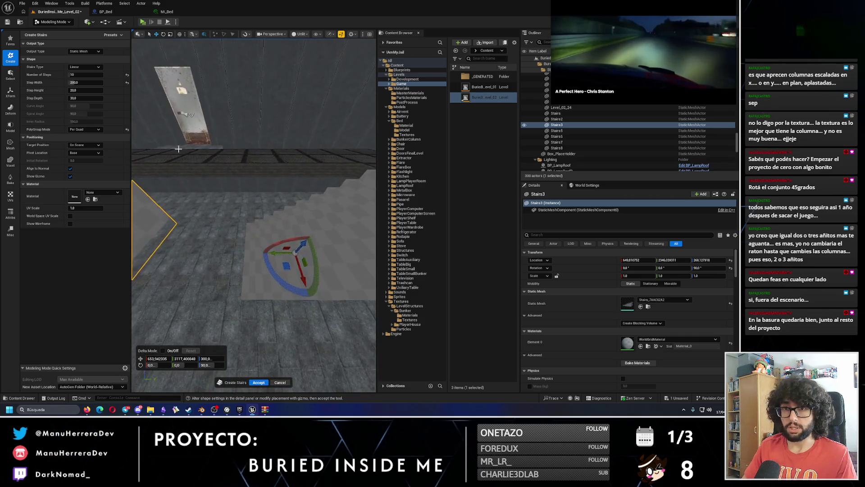
Step: Set the step depth to 30 after trying 35, check it in Lit view, and accept the staircase
drag(85, 98, 71, 153)
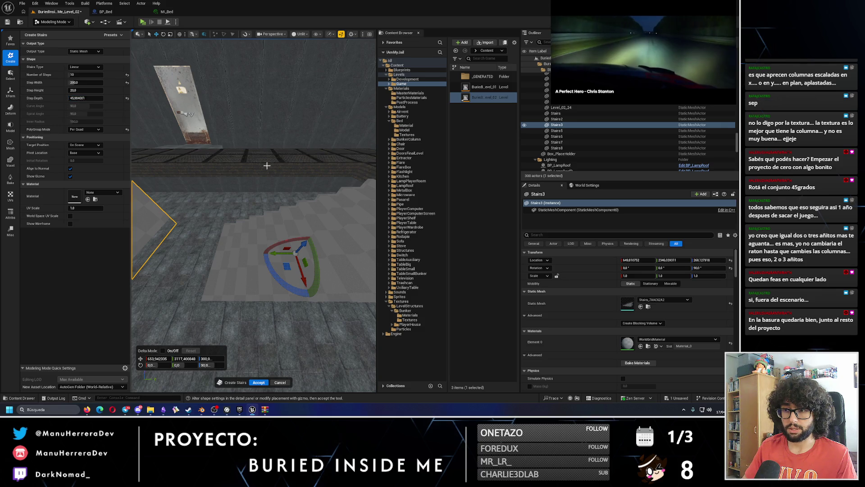
click(87, 97)
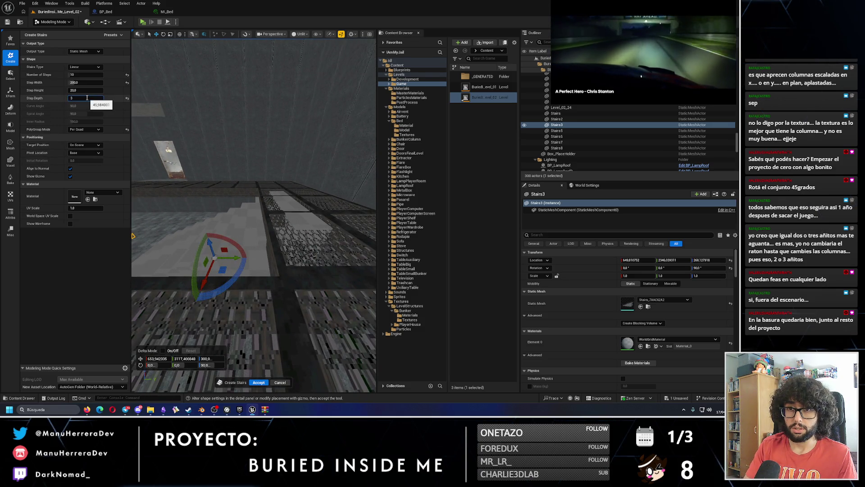
text(5)
key(Return)
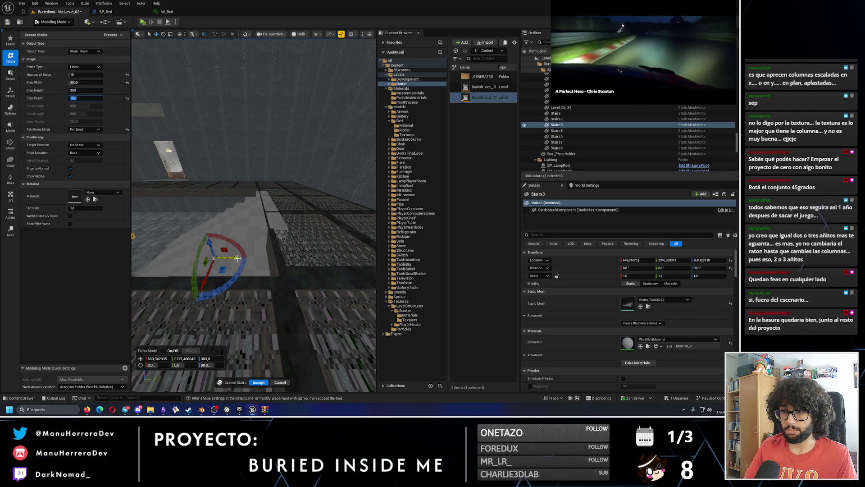
drag(230, 259, 268, 221)
key(alt+4)
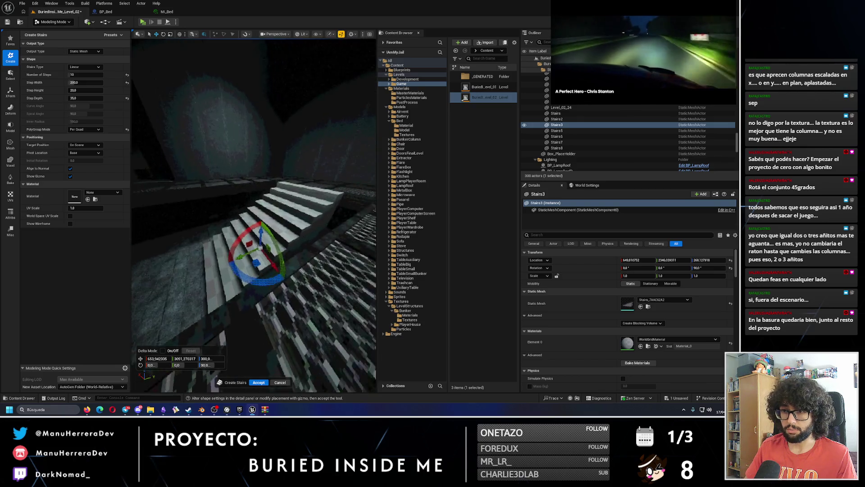
mouse_move(162, 99)
mouse_down()
mouse_move(138, 97)
mouse_move(145, 91)
mouse_move(170, 116)
mouse_move(160, 103)
mouse_move(189, 204)
mouse_up()
click(85, 98)
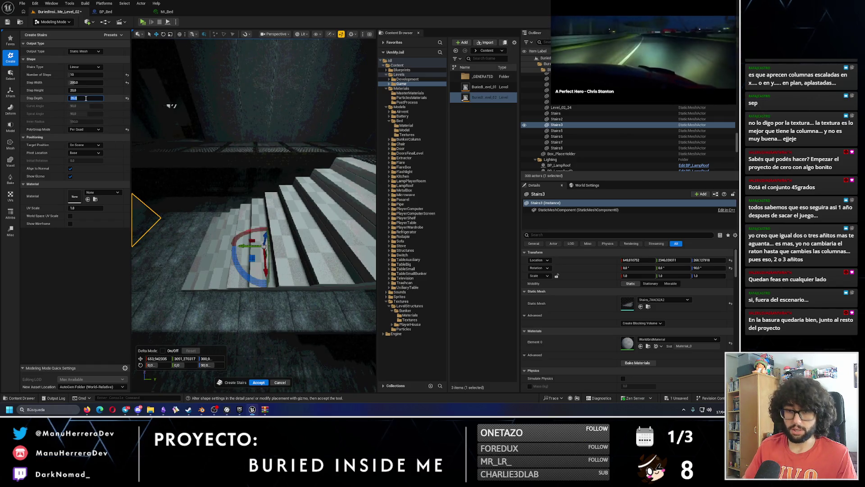
text(30)
key(Return)
mouse_move(209, 195)
mouse_down()
mouse_move(235, 170)
mouse_move(289, 231)
mouse_up()
key(Return)
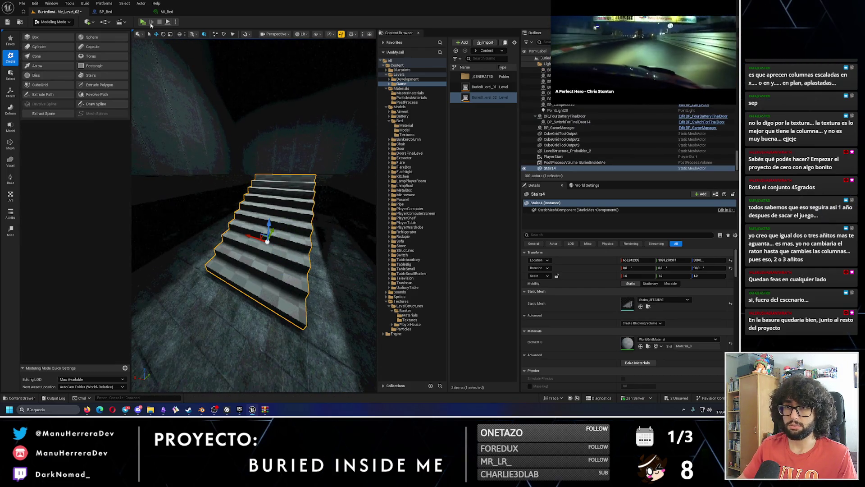
Step: Play-test the level, then open the Stairs4 static mesh from the content browser
key(alt+p)
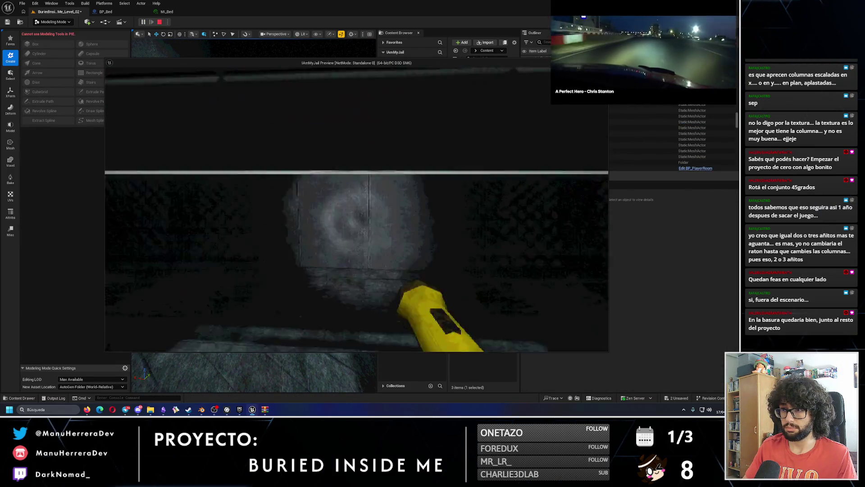
key(Escape)
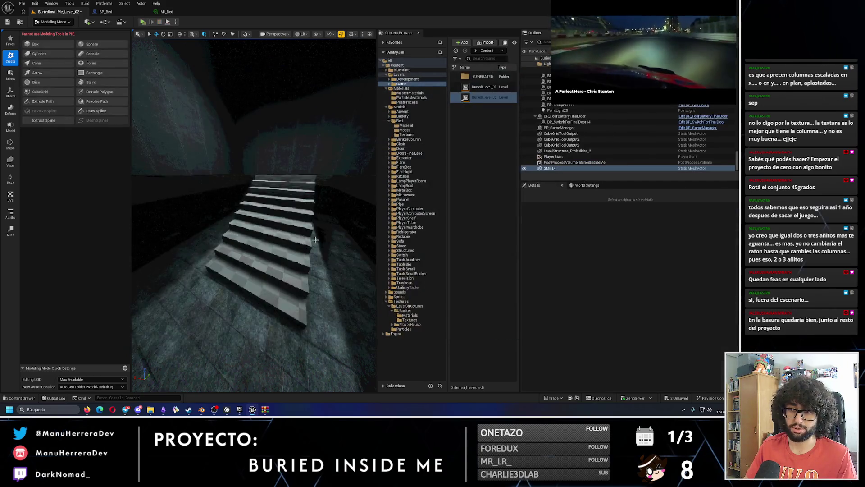
click(647, 306)
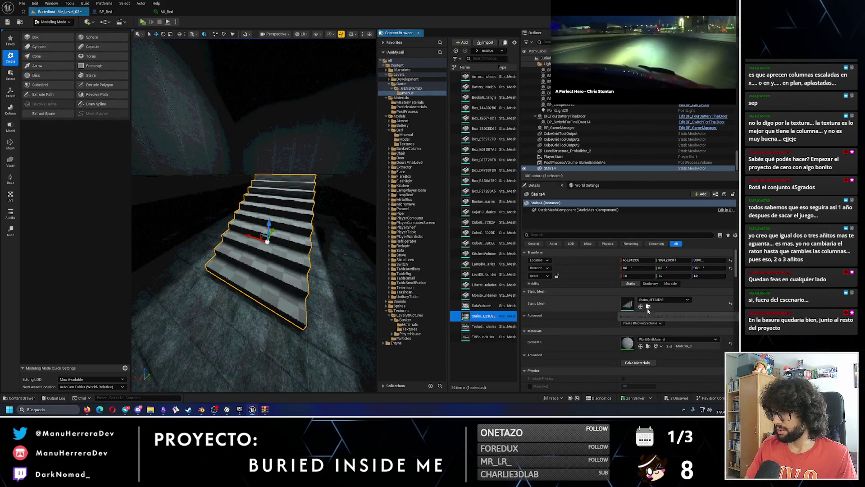
double_click(486, 316)
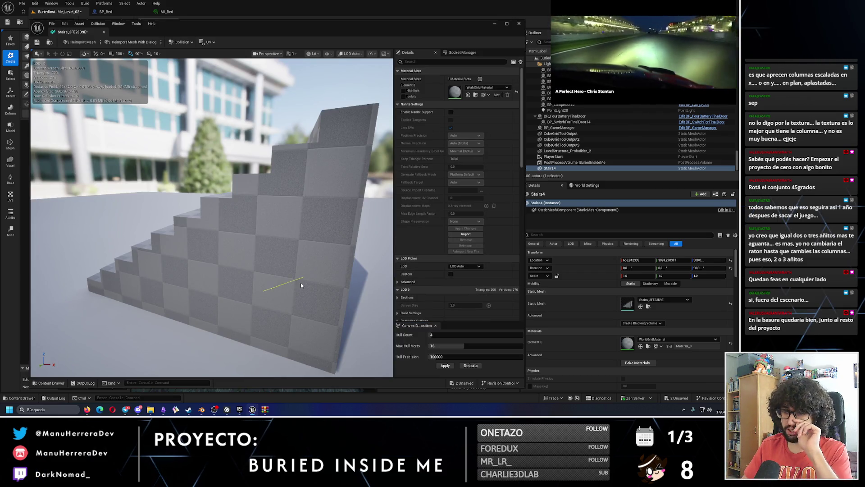
Step: Set Collision Complexity to Use Complex Collision As Simple and close the mesh editor
scroll(461, 307, down, 5)
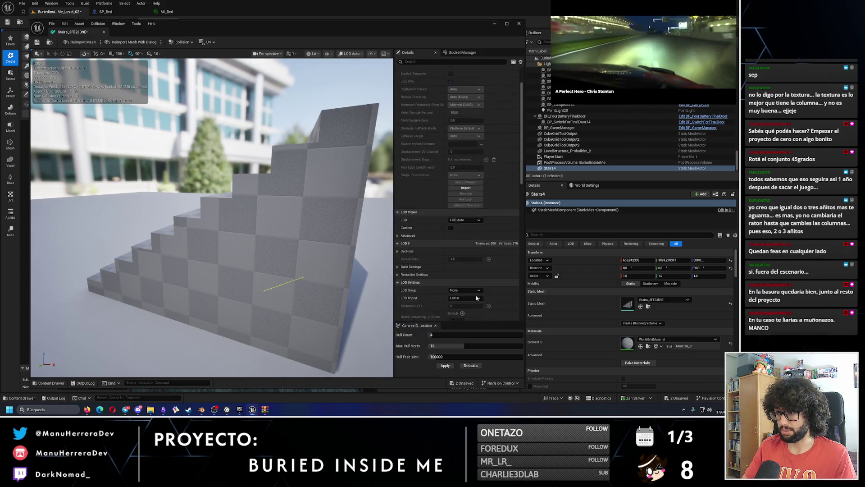
scroll(461, 307, down, 3)
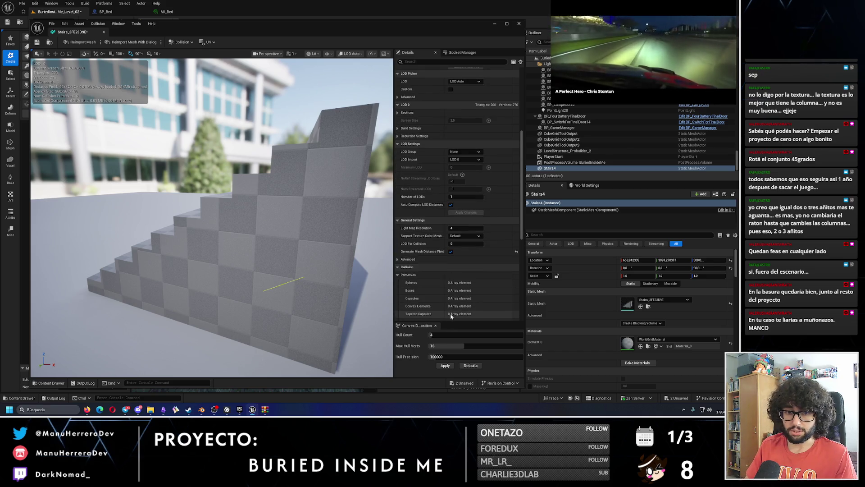
scroll(451, 315, down, 6)
click(468, 263)
click(471, 285)
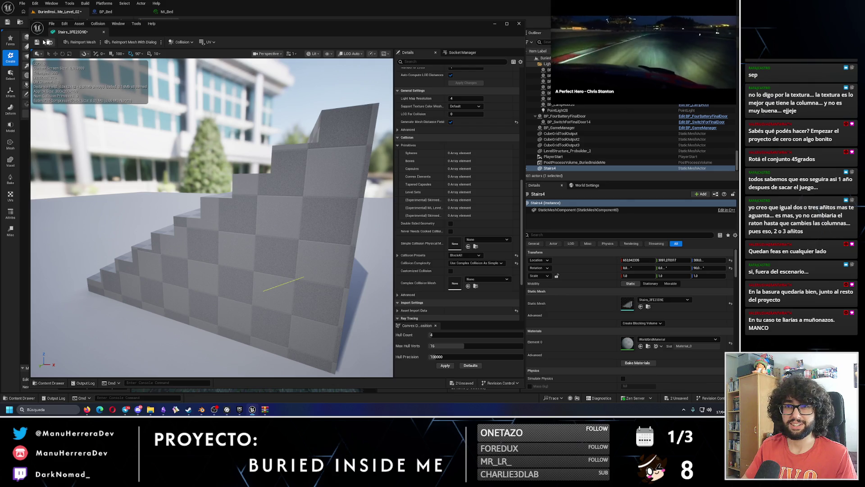
click(518, 24)
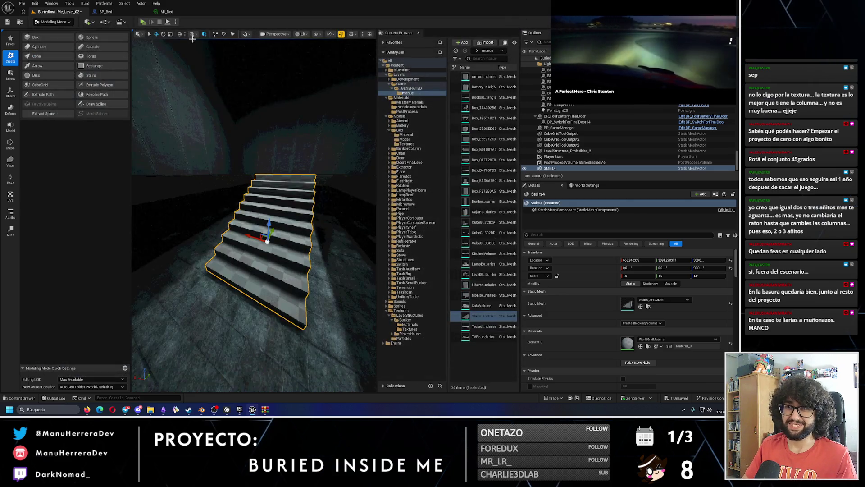
click(143, 22)
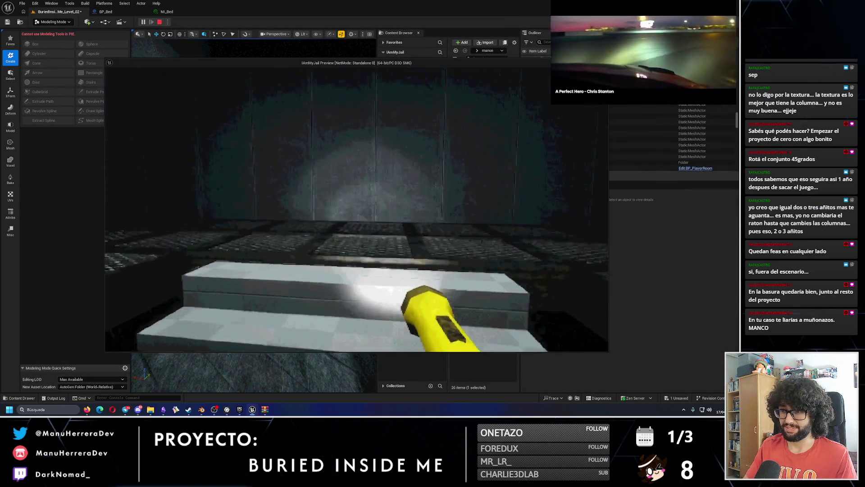
key(s)
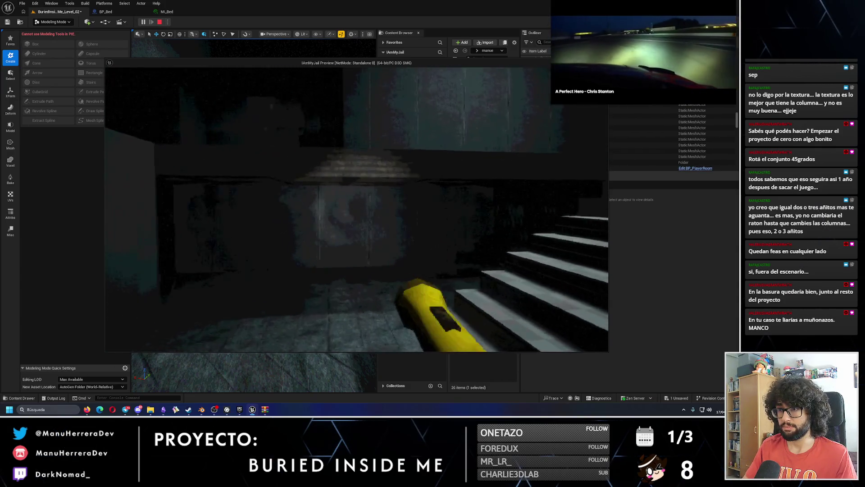
key(shift)
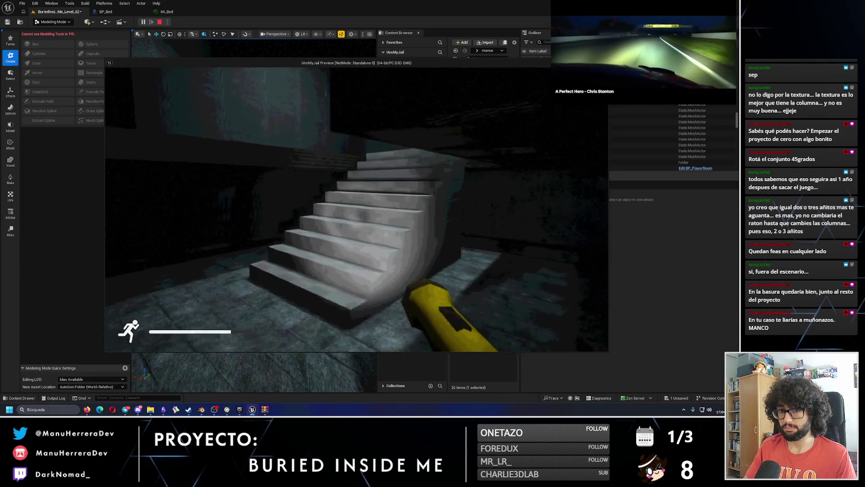
key(w)
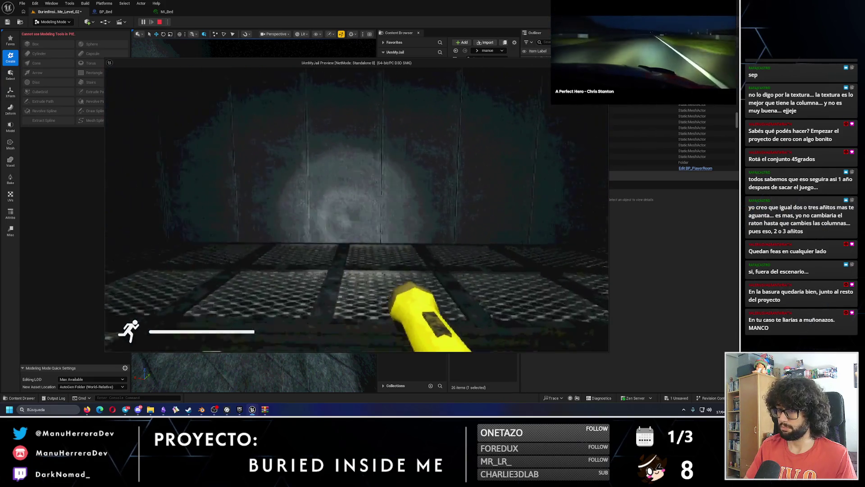
key(Escape)
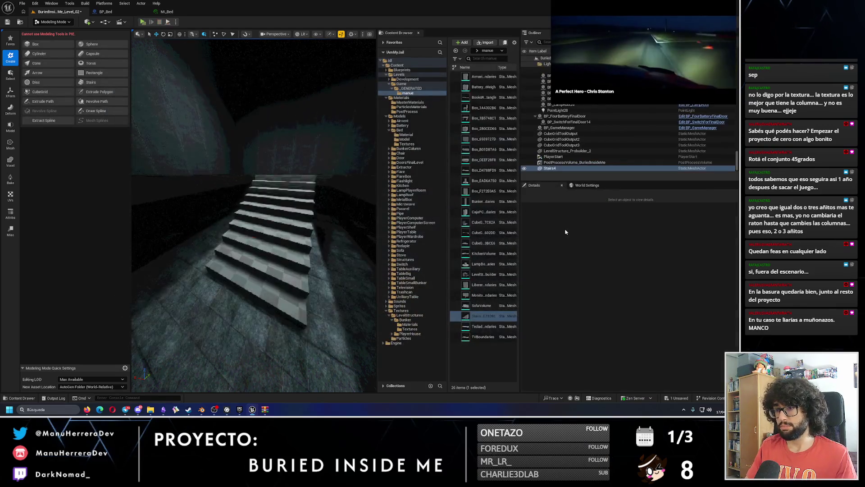
key(Delete)
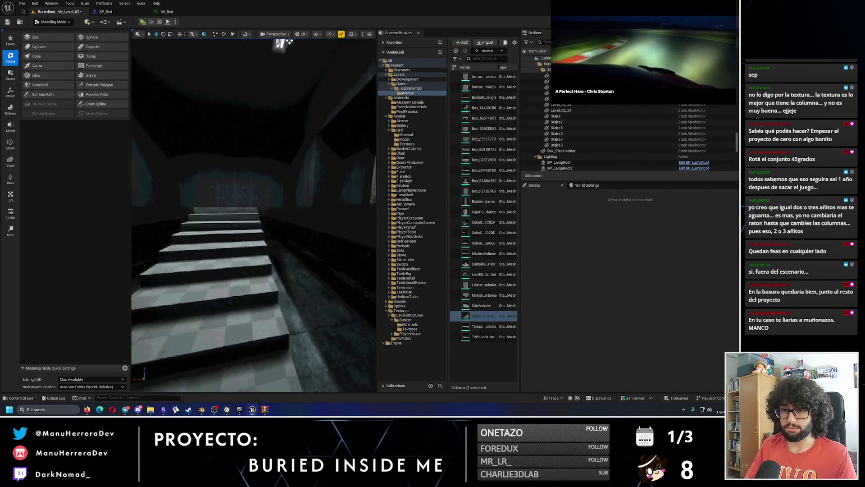
Step: Switch to Unlit view, return to actor selection mode, and select the Stairs4 staircase
key(alt+3)
click(51, 21)
click(50, 30)
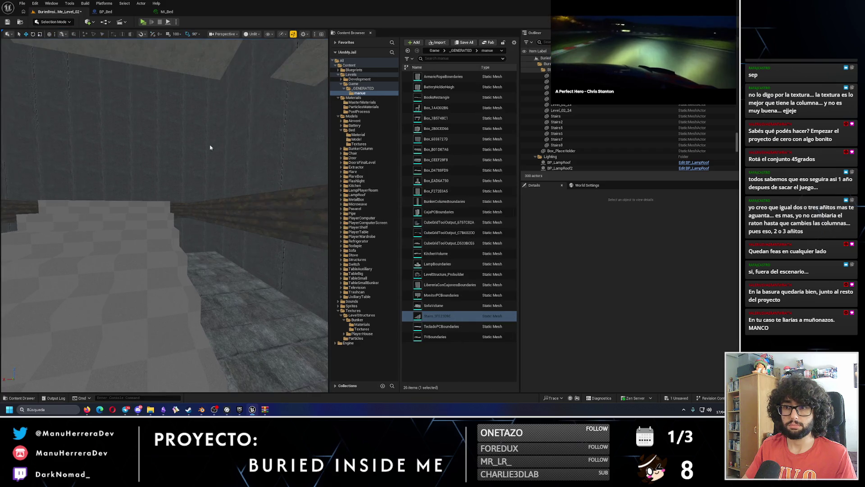
scroll(182, 139, up, 10)
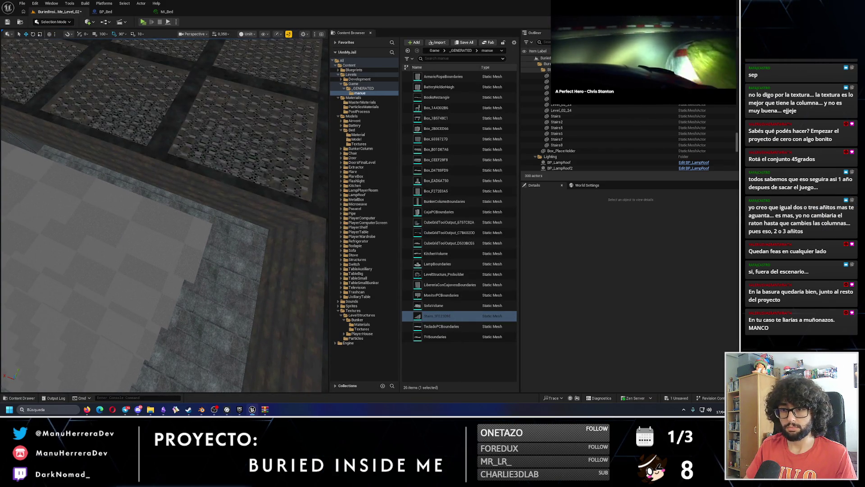
click(211, 225)
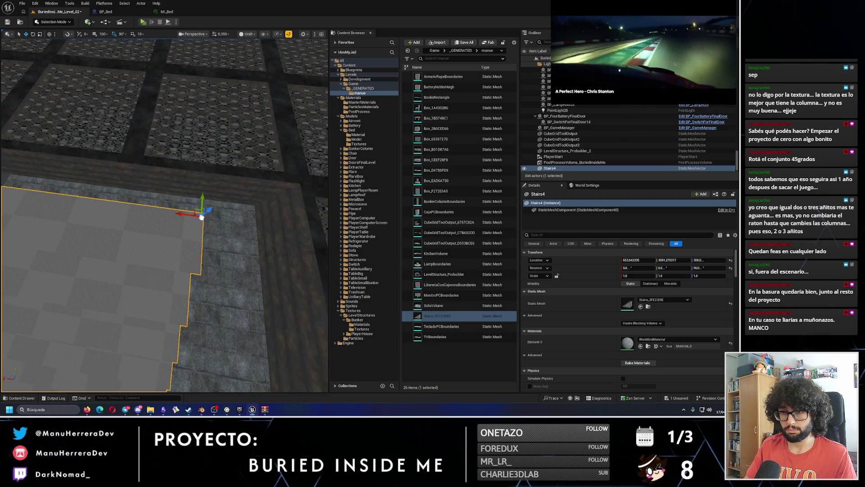
Step: Move the stairs toward the floor tiles, undoing two misplaced moves
mouse_move(186, 211)
mouse_down()
mouse_move(235, 205)
mouse_move(165, 204)
mouse_move(176, 172)
mouse_move(191, 198)
mouse_move(208, 189)
mouse_up()
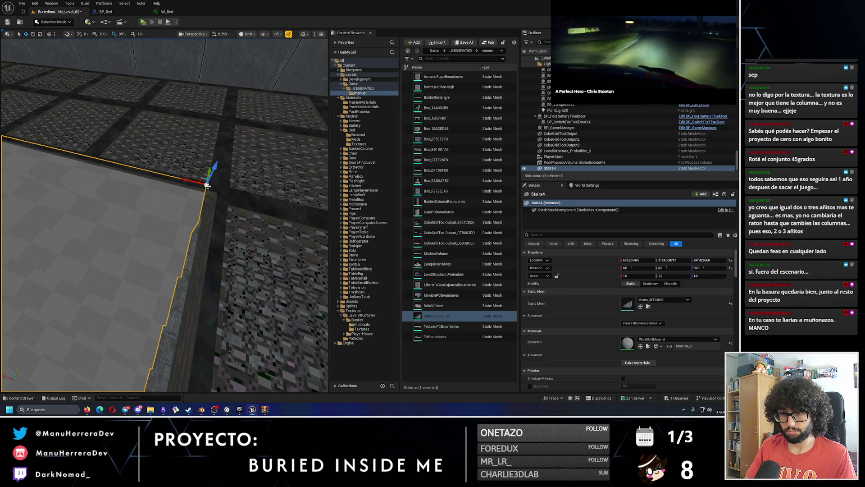
drag(208, 187, 208, 182)
key(ctrl+z)
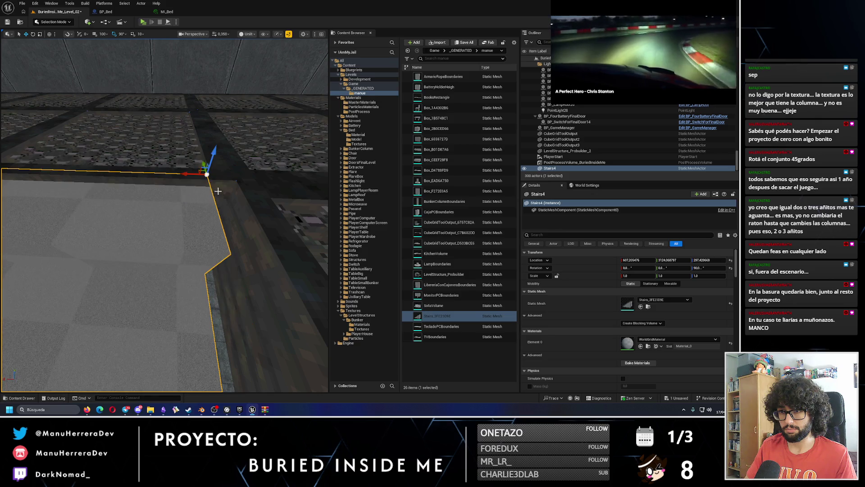
scroll(215, 199, up, 2)
drag(224, 192, 226, 196)
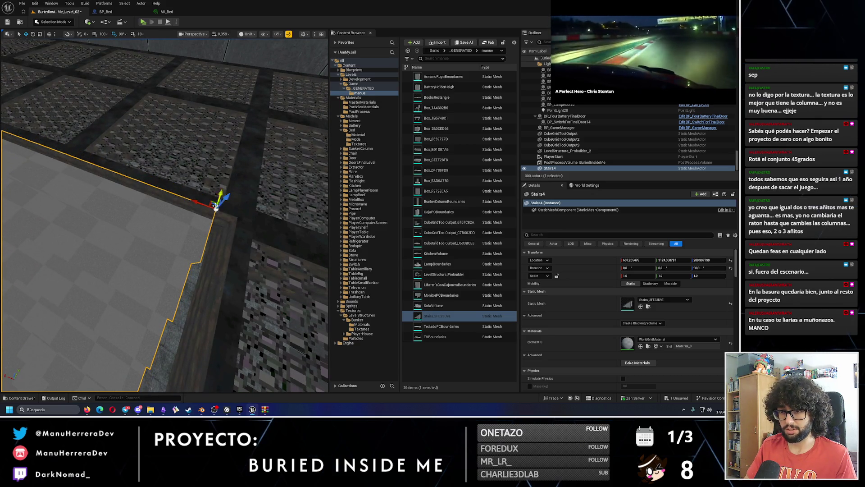
key(ctrl+z)
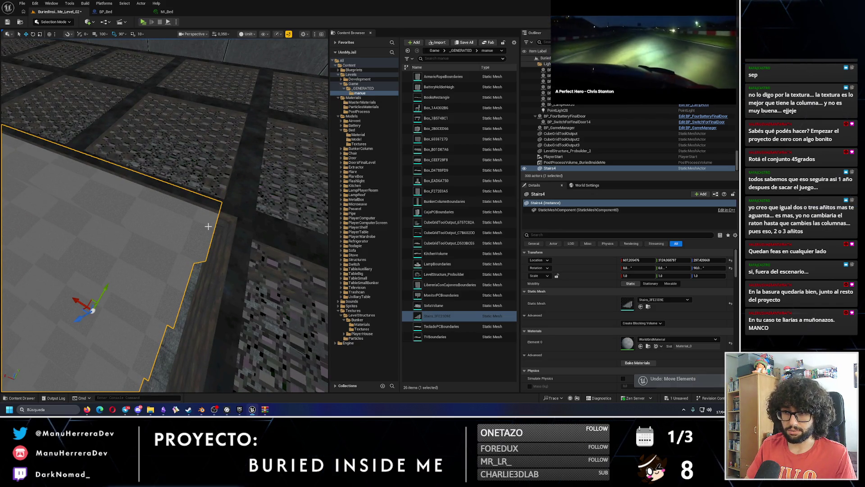
Step: Slide Stairs4 along Y and X until it meets the walkway edge, then start a play-test
drag(214, 209, 218, 230)
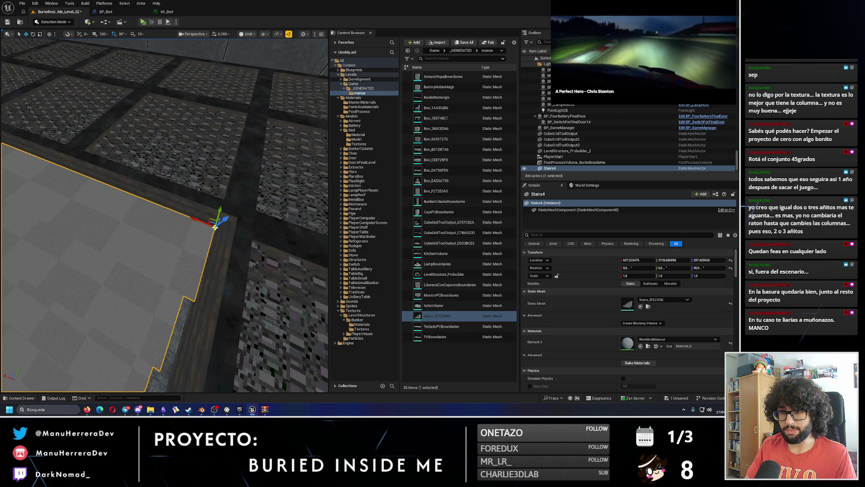
mouse_move(212, 215)
mouse_down()
mouse_move(233, 213)
mouse_move(221, 203)
mouse_move(220, 236)
mouse_move(225, 197)
mouse_up()
drag(215, 232, 192, 236)
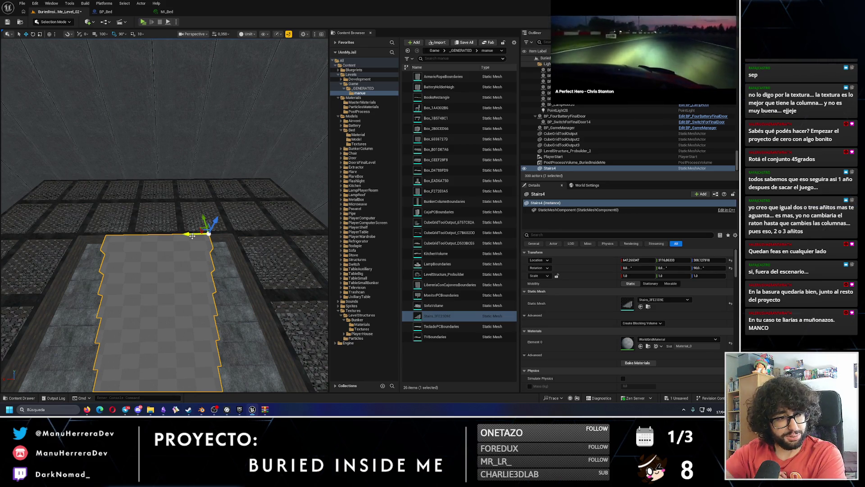
drag(146, 242, 141, 243)
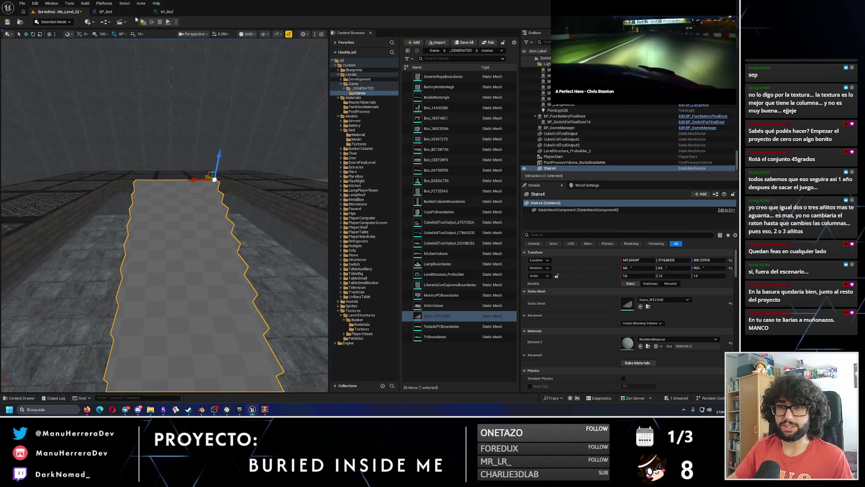
key(alt+p)
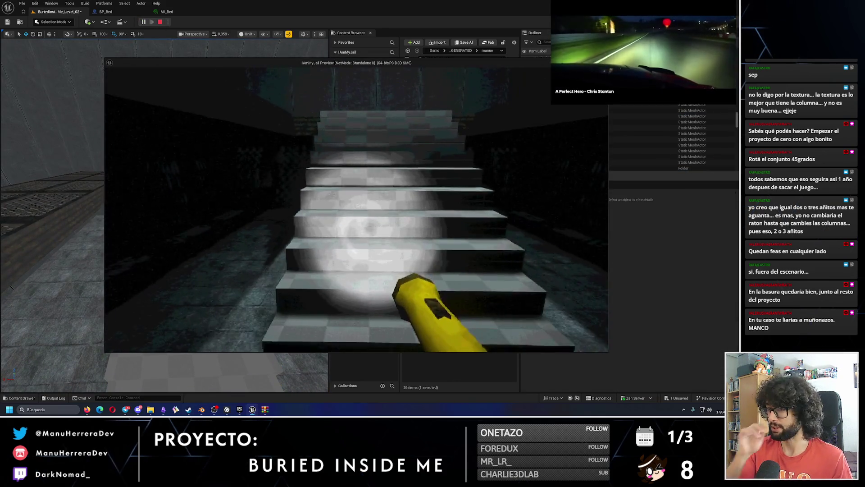
key(w)
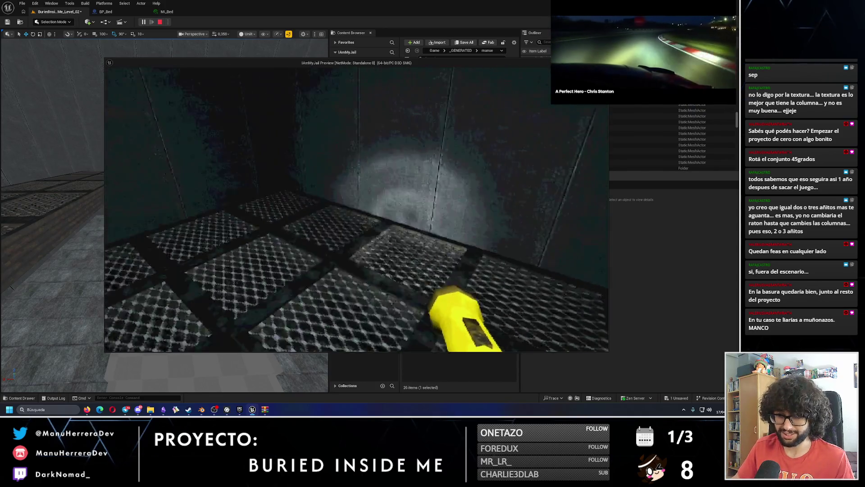
key(w)
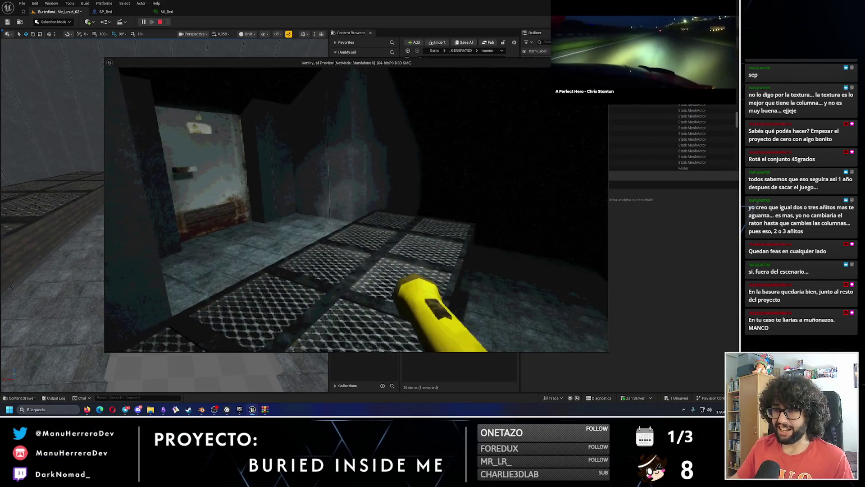
key(Escape)
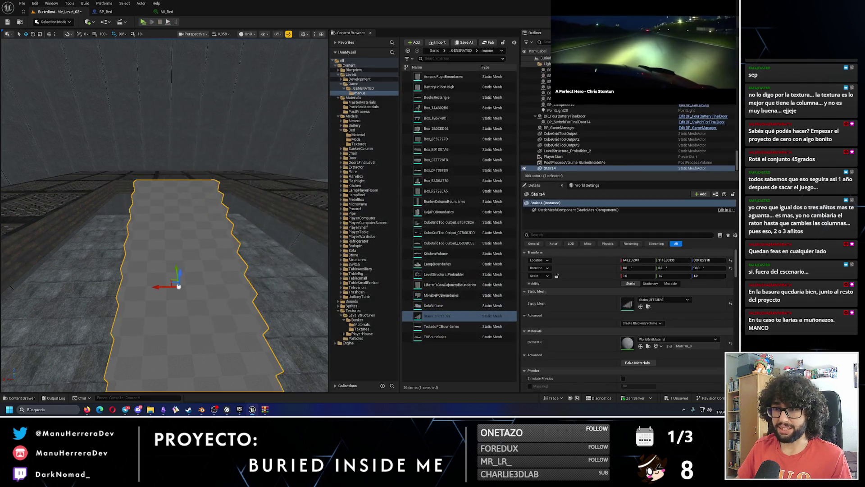
click(128, 212)
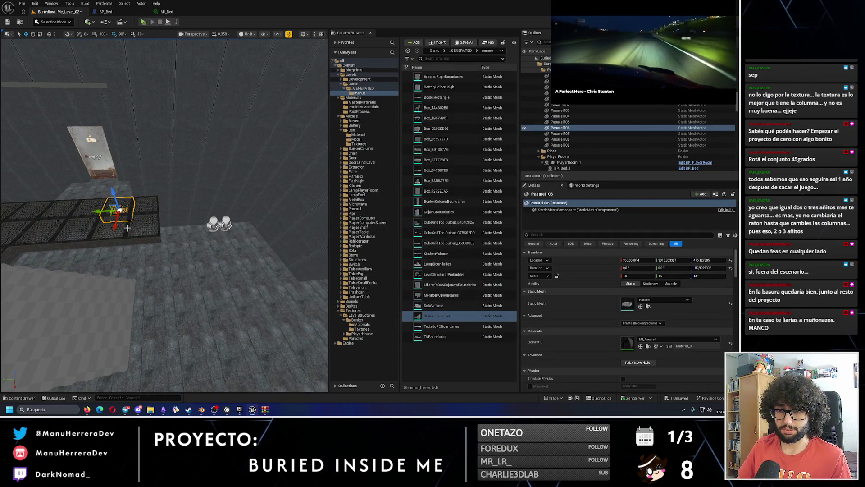
Step: Select the two Pasarel grate tiles at the walkway end and Alt-drag copies alongside them
ctrl+click(151, 224)
click(149, 228)
ctrl+click(145, 207)
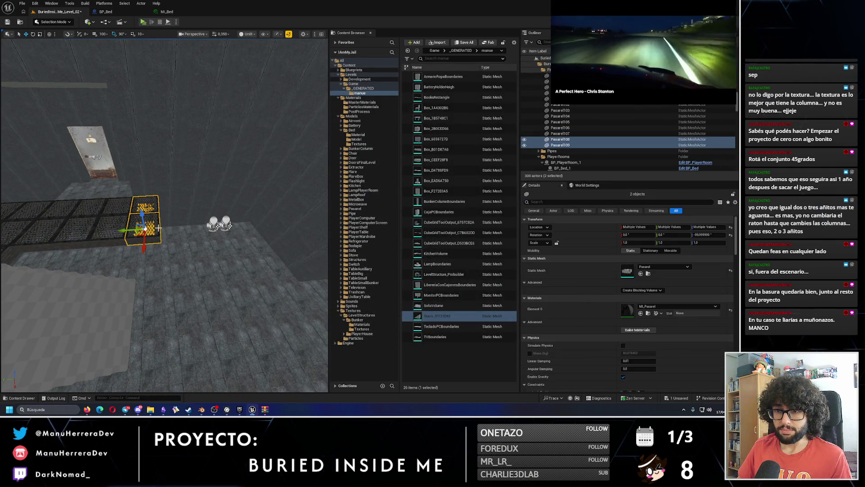
alt+drag(128, 231, 165, 228)
scroll(165, 228, up, 5)
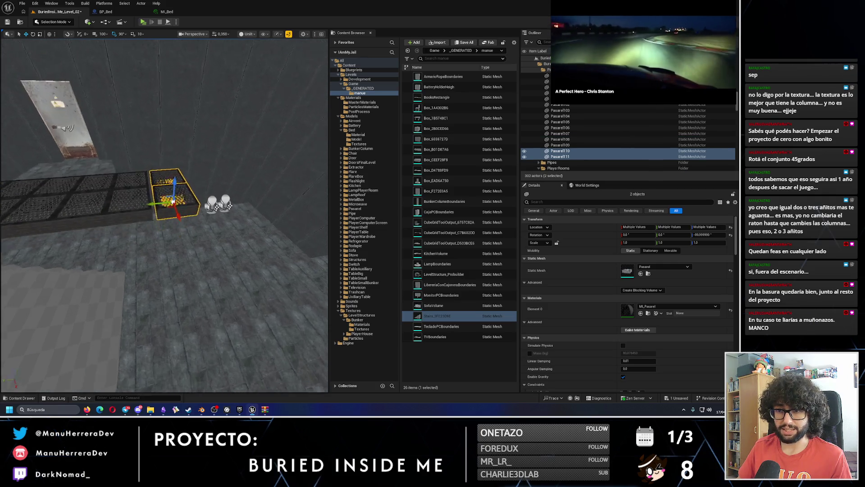
scroll(172, 221, up, 2)
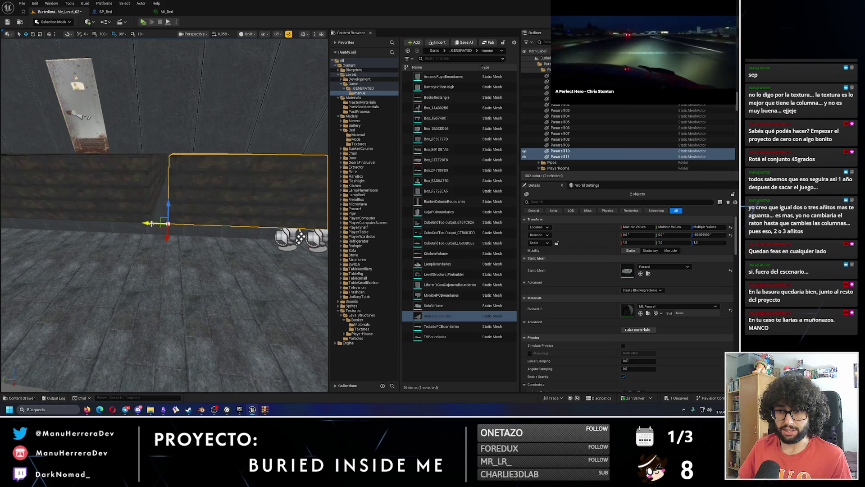
alt+drag(152, 223, 103, 117)
Step: Save the current level and start a play-test
click(7, 22)
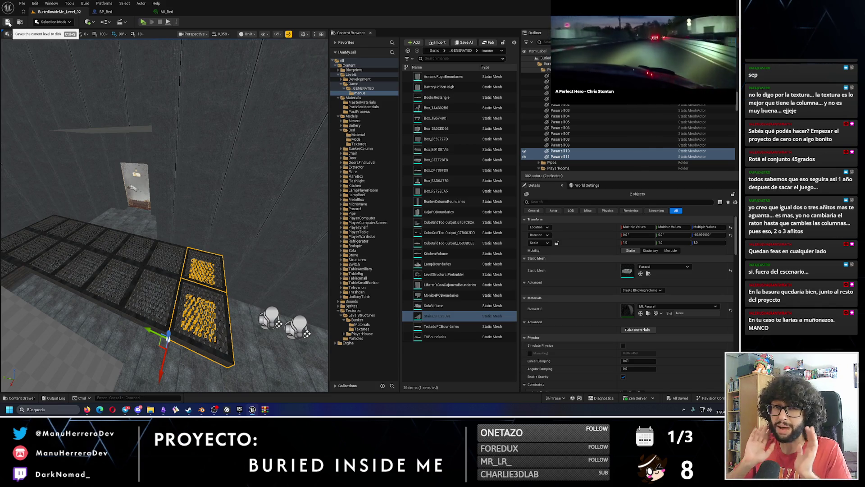
alt+drag(180, 226, 212, 216)
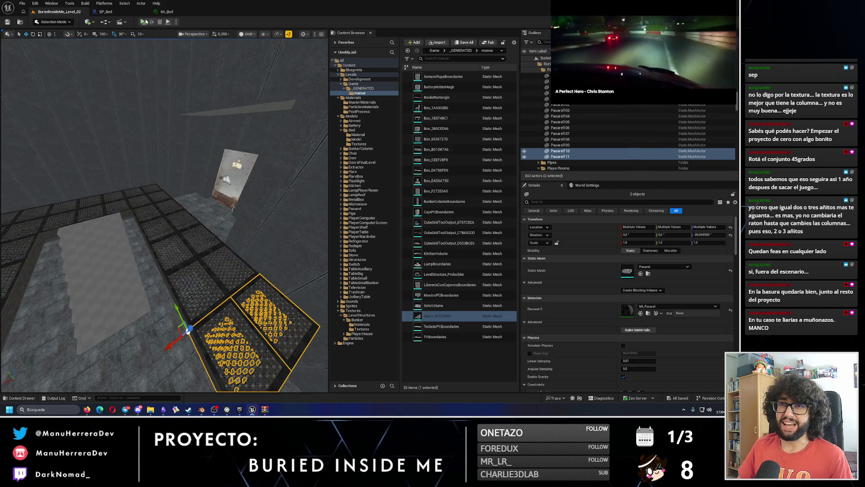
key(alt+p)
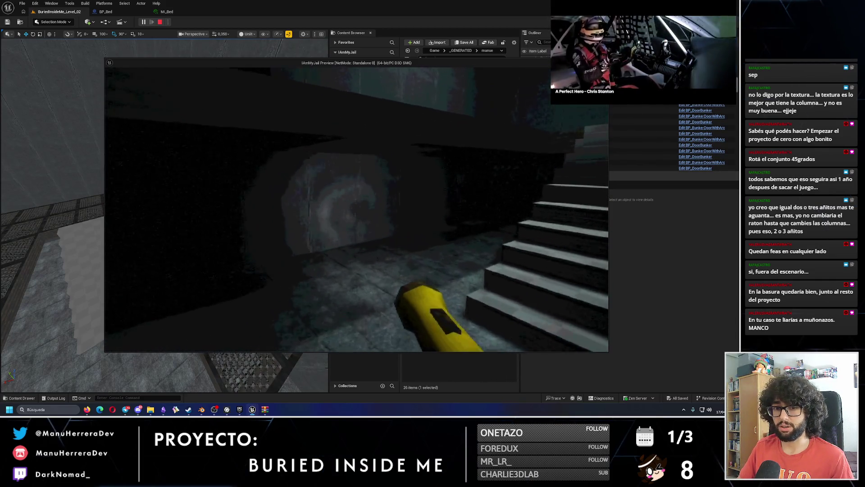
key(w)
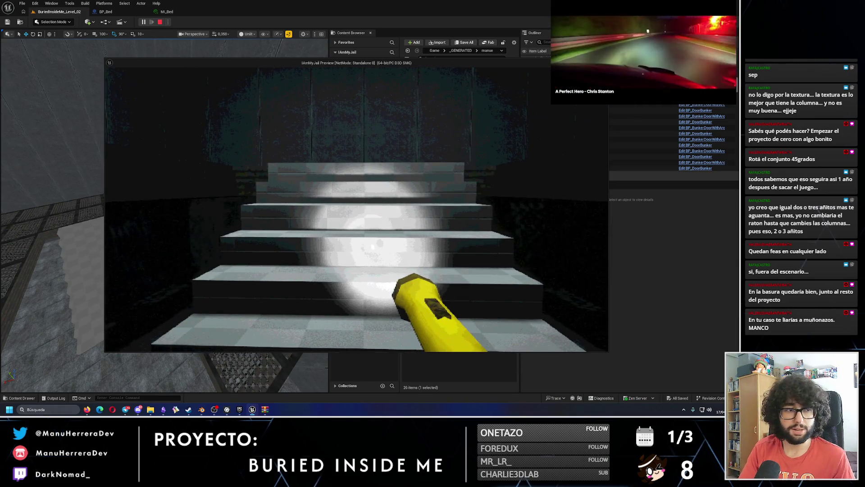
key(w)
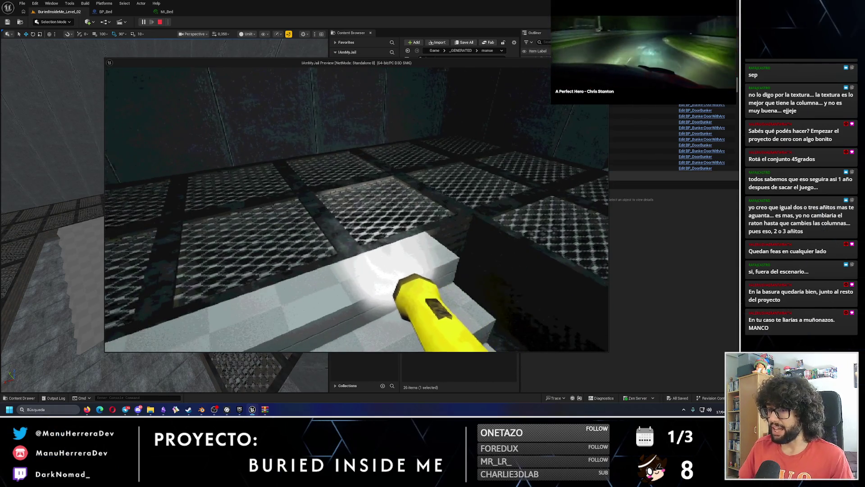
key(w)
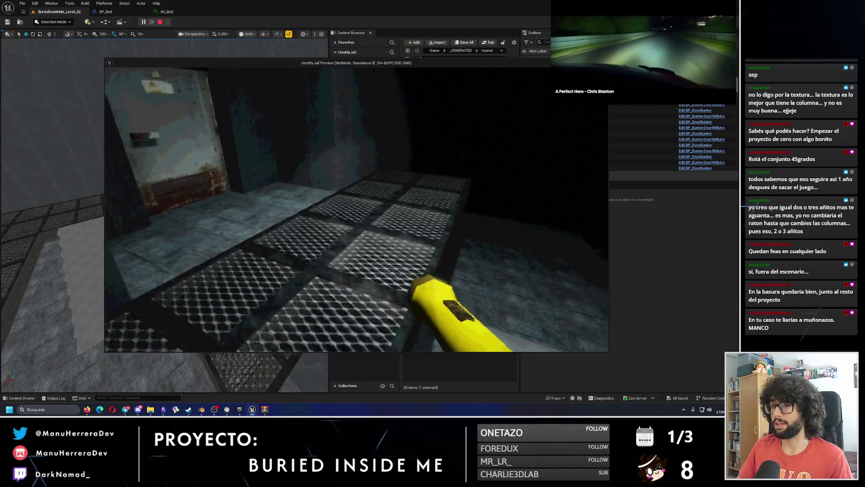
key(w)
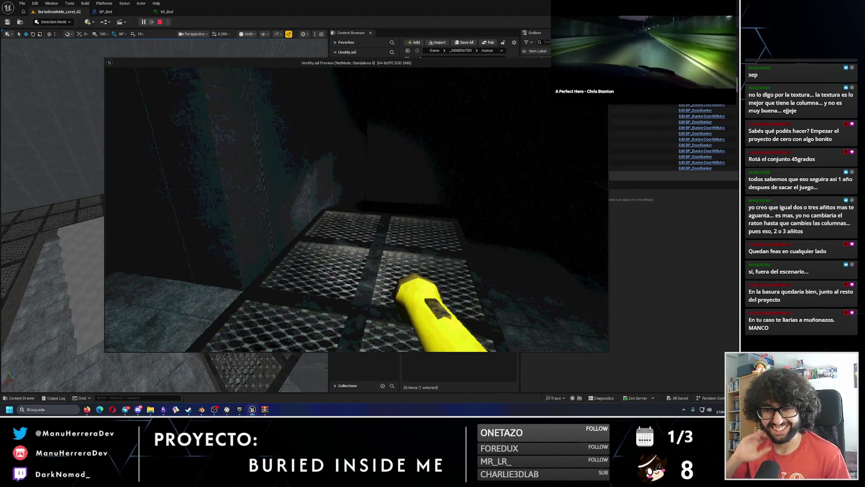
key(w)
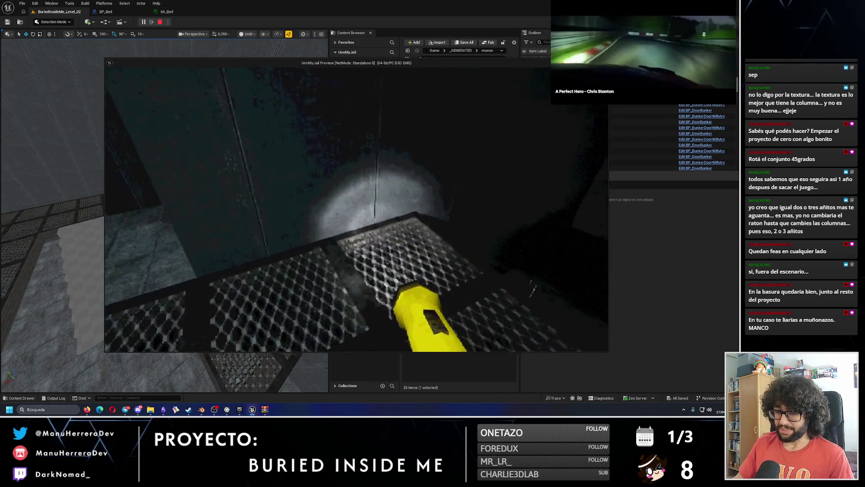
key(w)
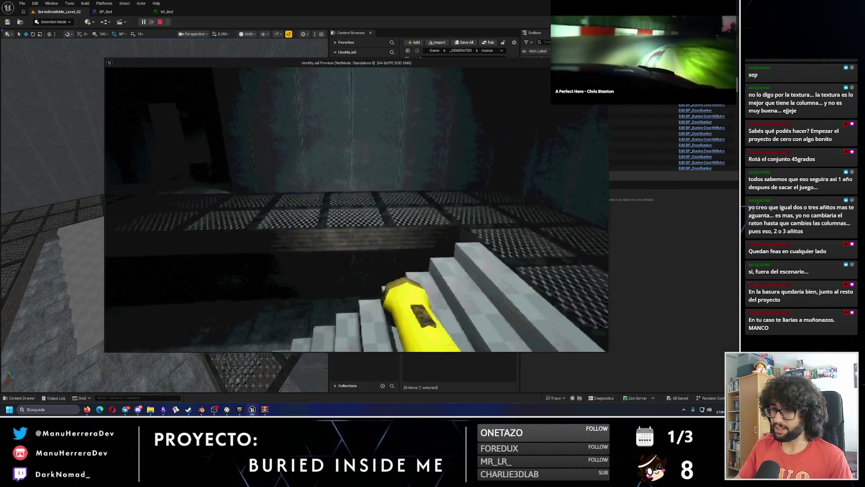
key(w)
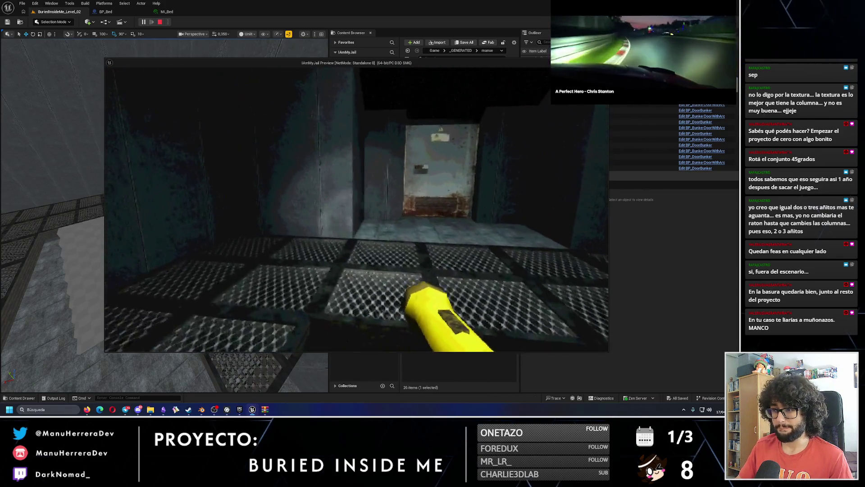
key(w)
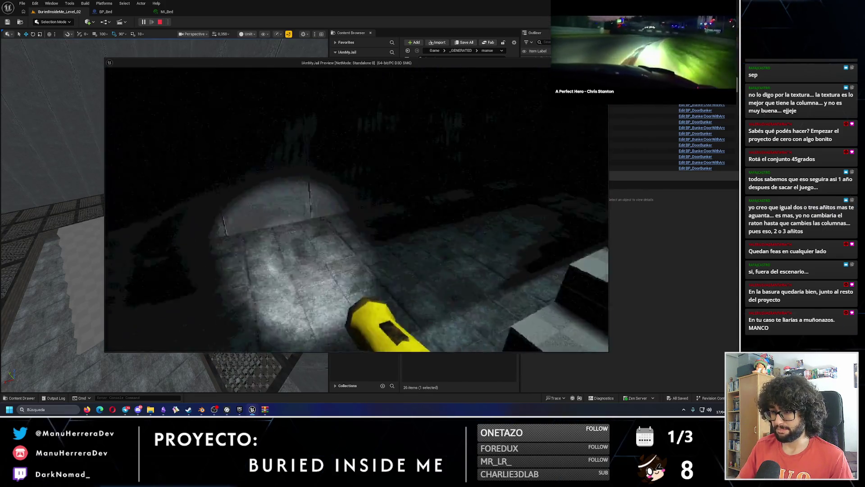
key(w)
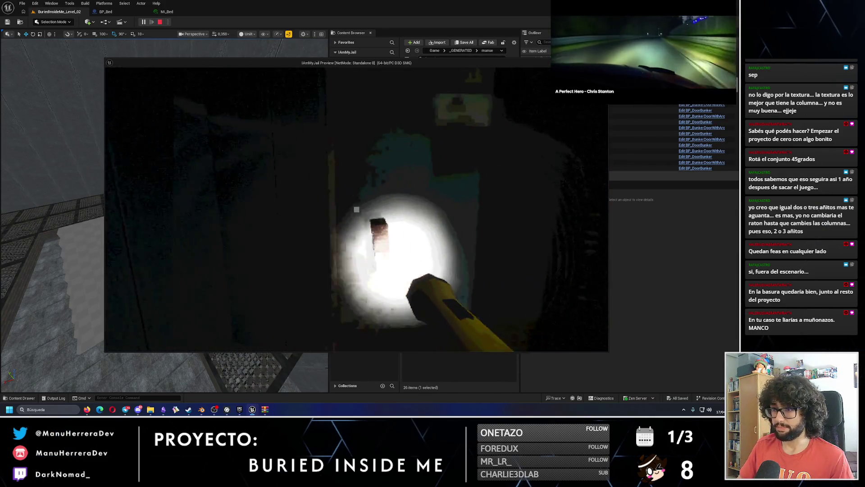
key(Escape)
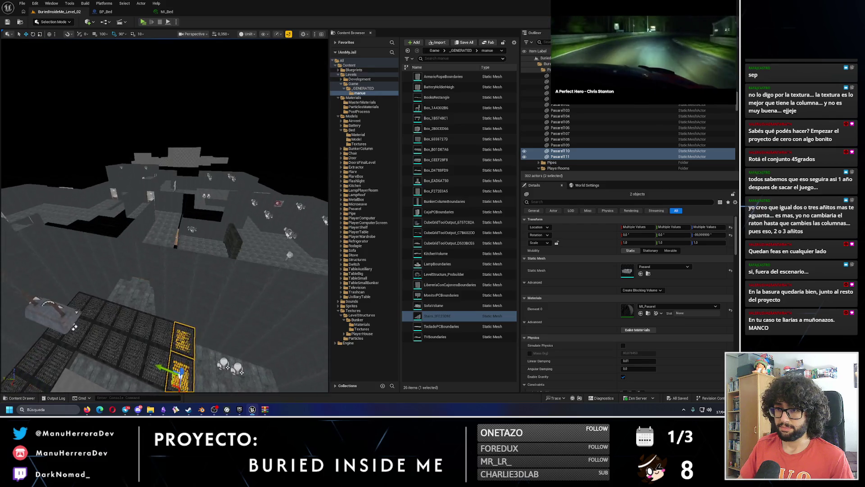
Step: Frame the walkway tiles from Pasarel72 onward to see the whole U-shaped walkway from above
drag(602, 40, 52, 55)
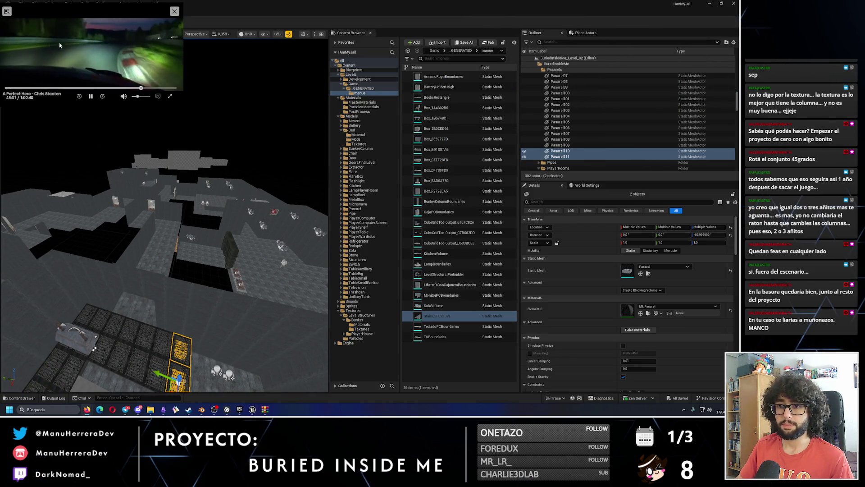
scroll(657, 131, up, 2)
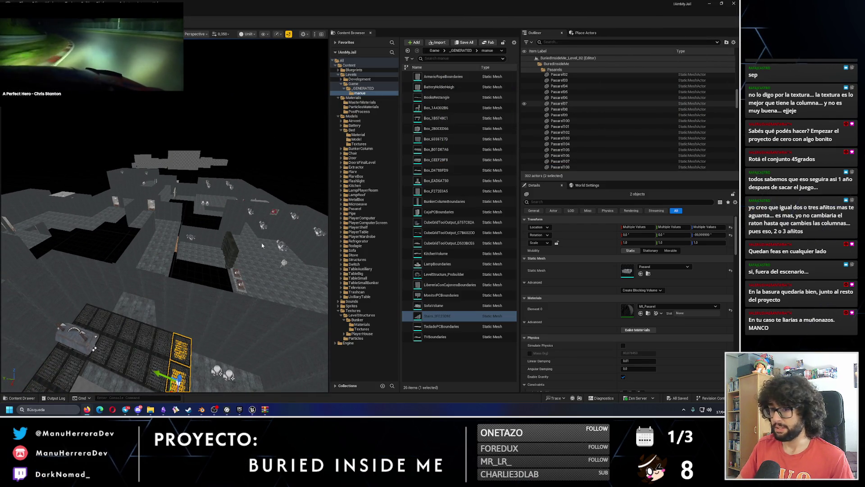
key(f)
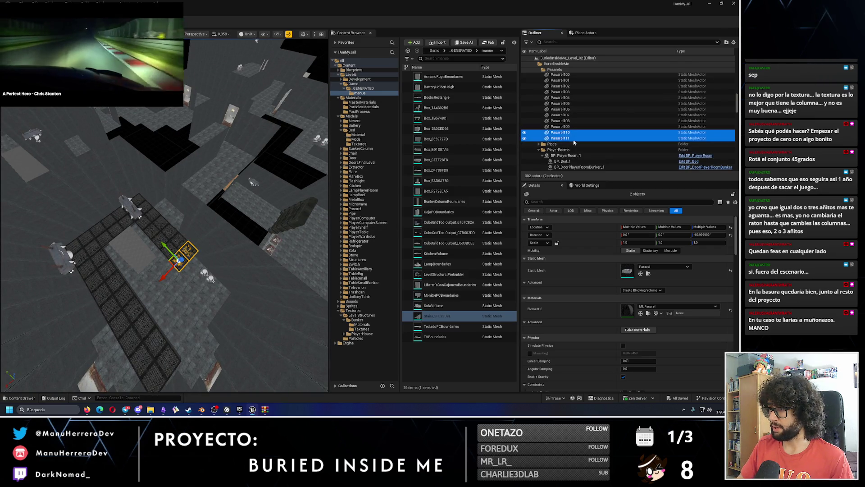
scroll(588, 91, up, 8)
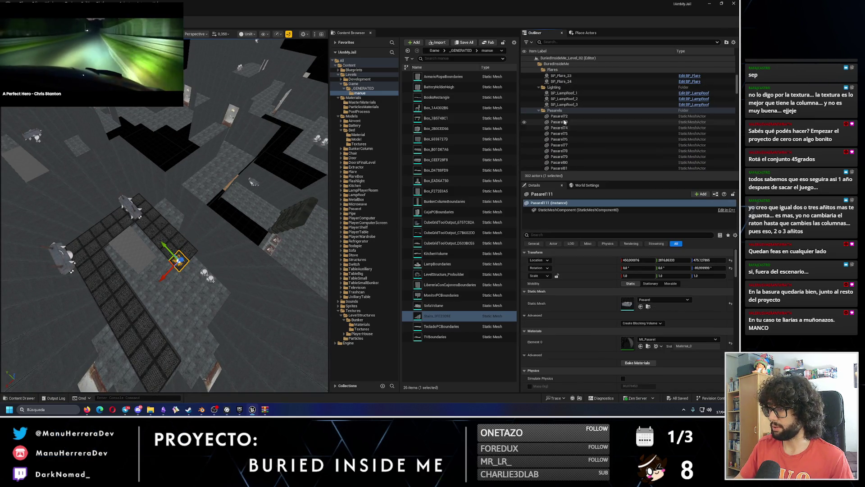
shift+click(564, 122)
key(f)
mouse_move(149, 198)
mouse_down()
mouse_move(144, 188)
mouse_move(155, 203)
mouse_up()
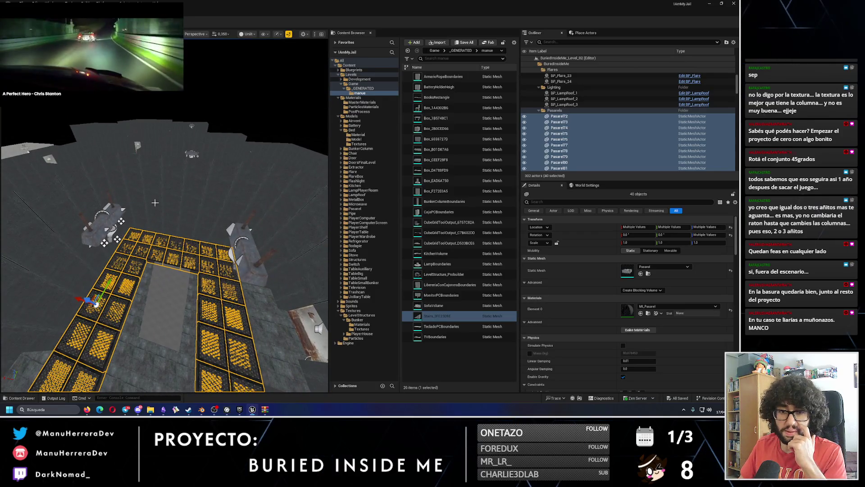
Step: Select Pasarel72 through Pasarel76 and add two more grate tiles from the viewport
click(578, 117)
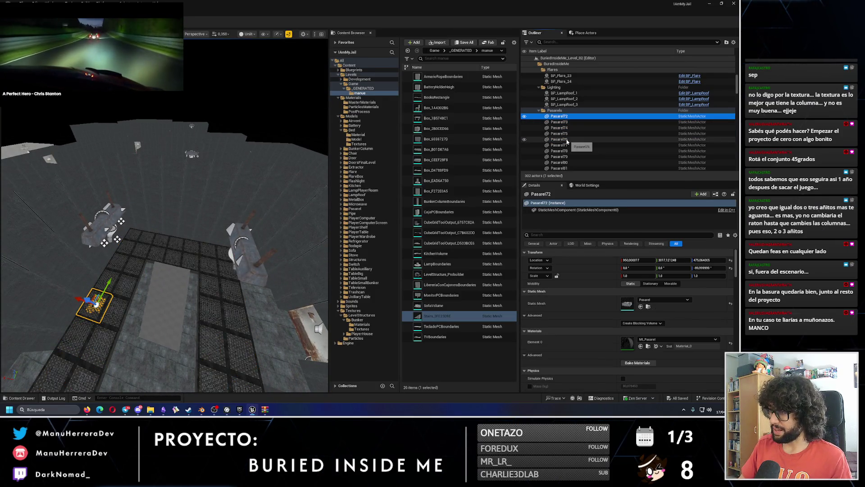
shift+click(566, 140)
drag(225, 180, 251, 54)
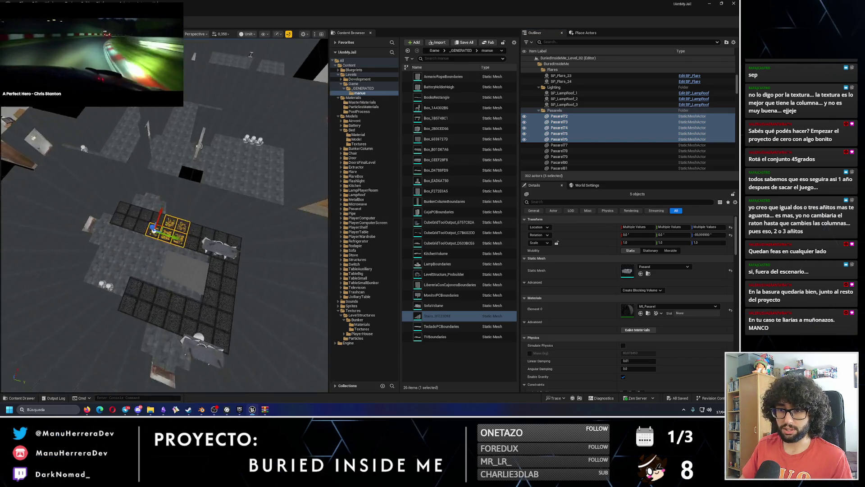
click(109, 212)
ctrl+click(131, 218)
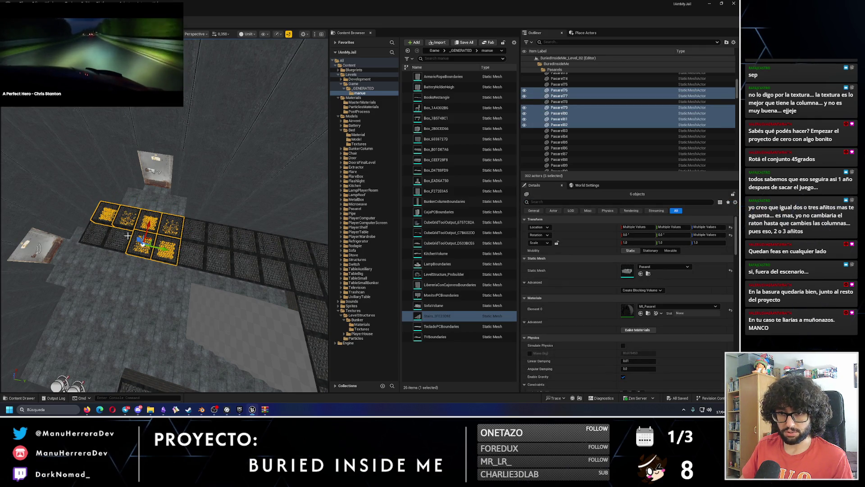
Step: Add Pasarel83 and Pasarel75 to bring the selection to ten grate tiles
ctrl+click(99, 233)
scroll(99, 233, down, 5)
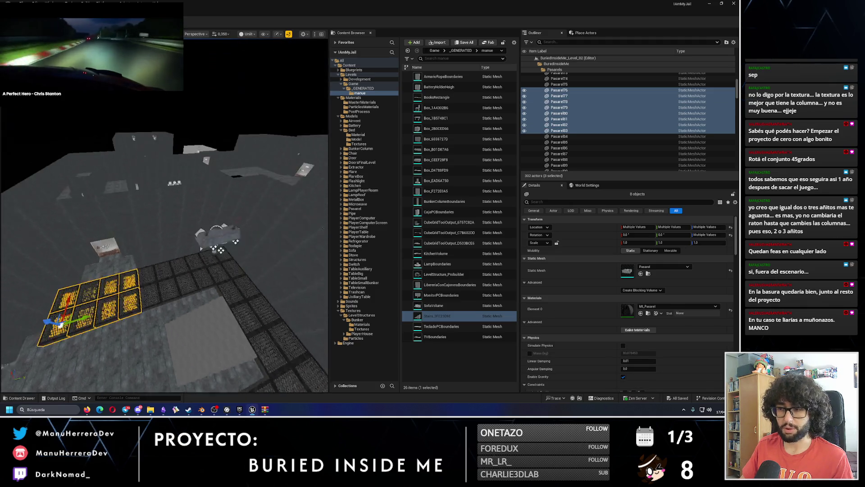
scroll(164, 225, up, 2)
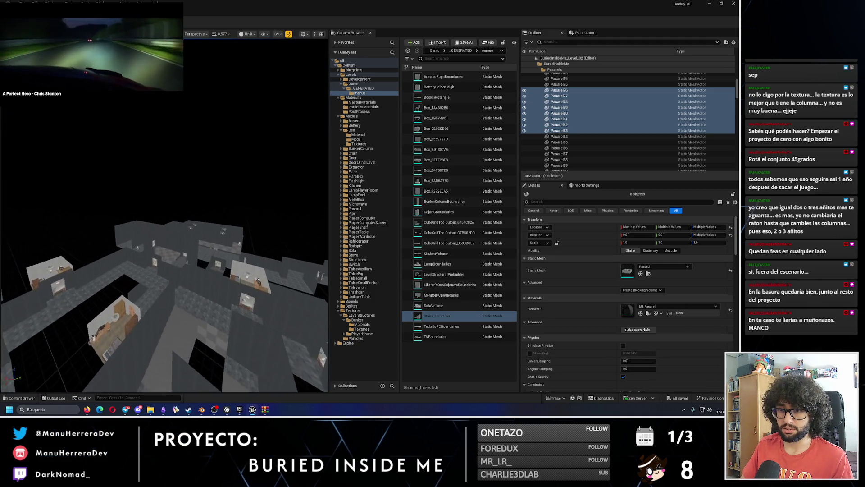
scroll(164, 216, up, 1)
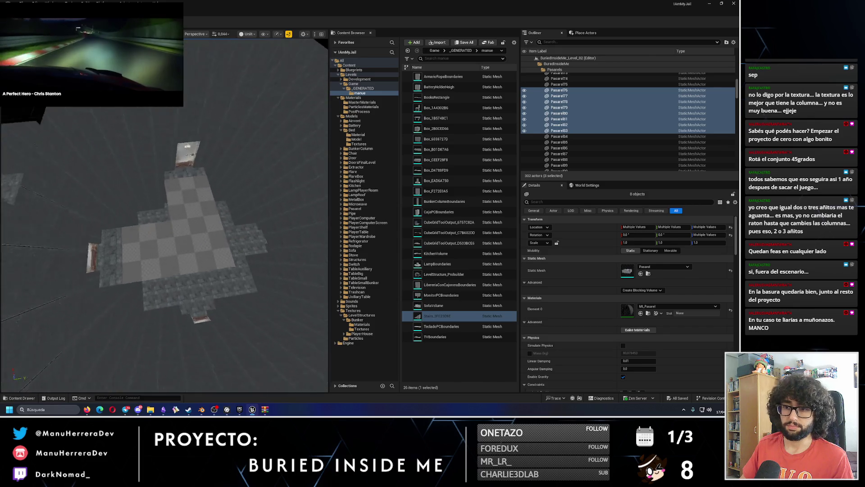
scroll(137, 239, down, 5)
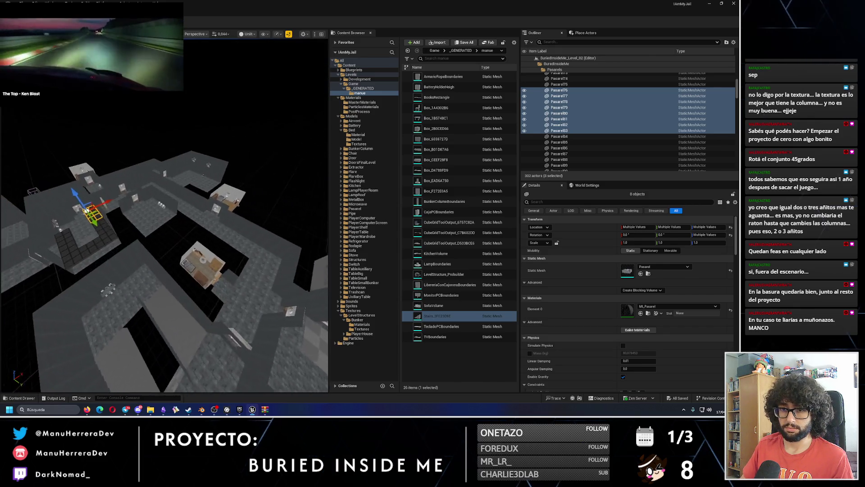
scroll(203, 195, up, 5)
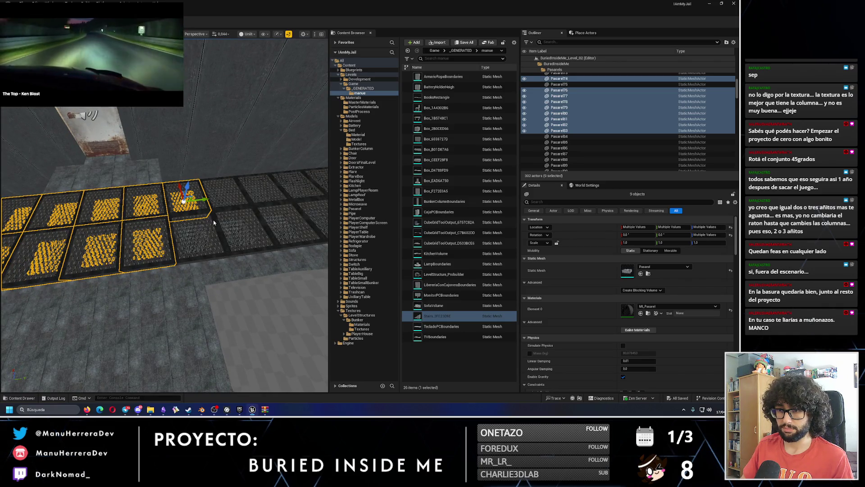
ctrl+click(214, 222)
scroll(210, 220, down, 5)
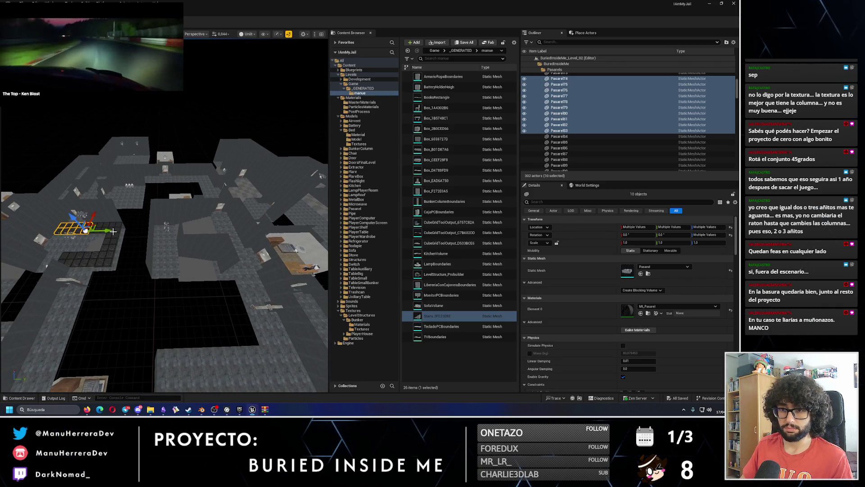
Step: Duplicate the ten tiles and slide the copy along the walkway as a 2-by-5 block
key(ctrl+d)
drag(112, 231, 253, 231)
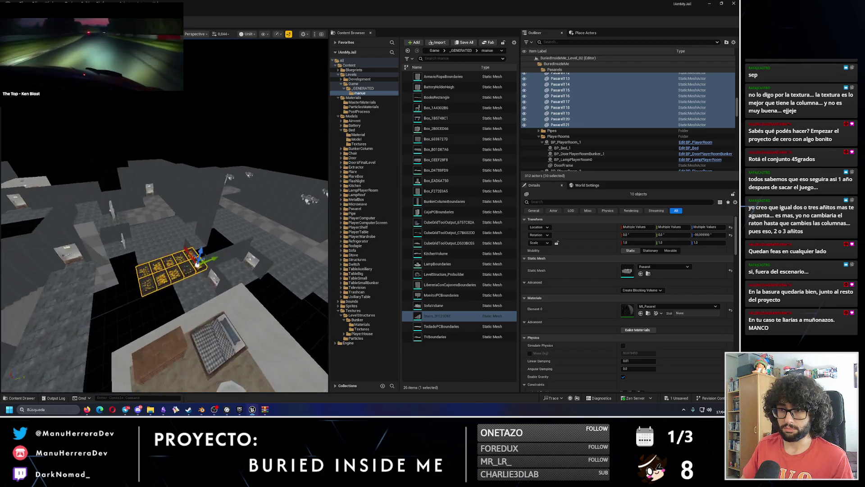
scroll(234, 260, up, 3)
scroll(164, 216, up, 5)
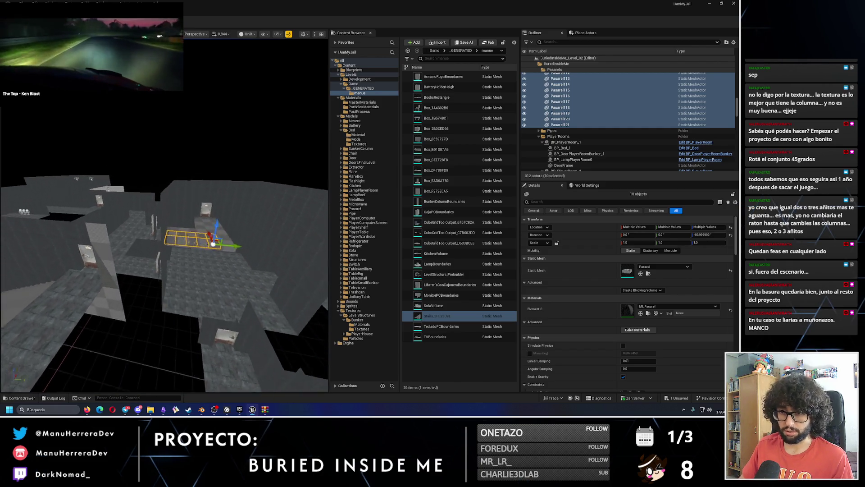
scroll(250, 268, down, 3)
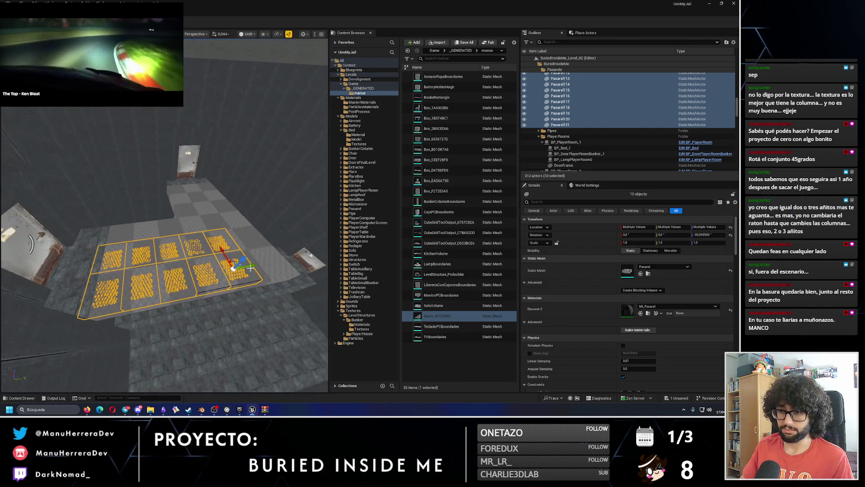
mouse_move(263, 260)
mouse_down()
mouse_move(208, 268)
mouse_move(207, 221)
mouse_move(212, 234)
mouse_move(267, 235)
mouse_up()
Step: Select grate tiles Pasarel114, Pasarel115 and Pasarel120 near the door and shift them against the wall
click(155, 268)
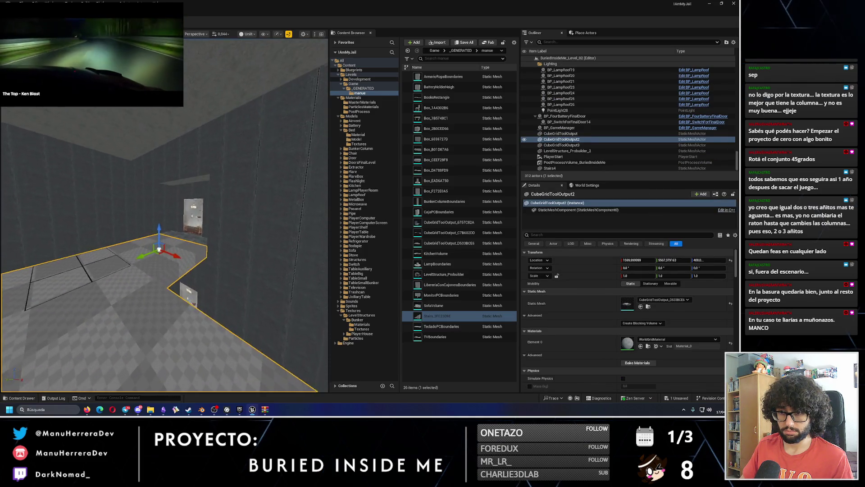
mouse_move(162, 224)
mouse_down()
mouse_move(203, 164)
mouse_move(193, 139)
mouse_move(164, 139)
mouse_move(176, 151)
mouse_up()
click(164, 243)
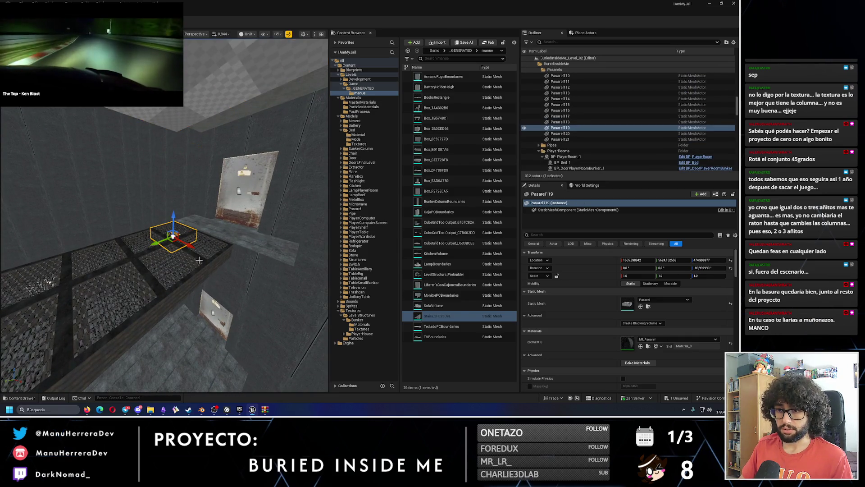
ctrl+click(131, 252)
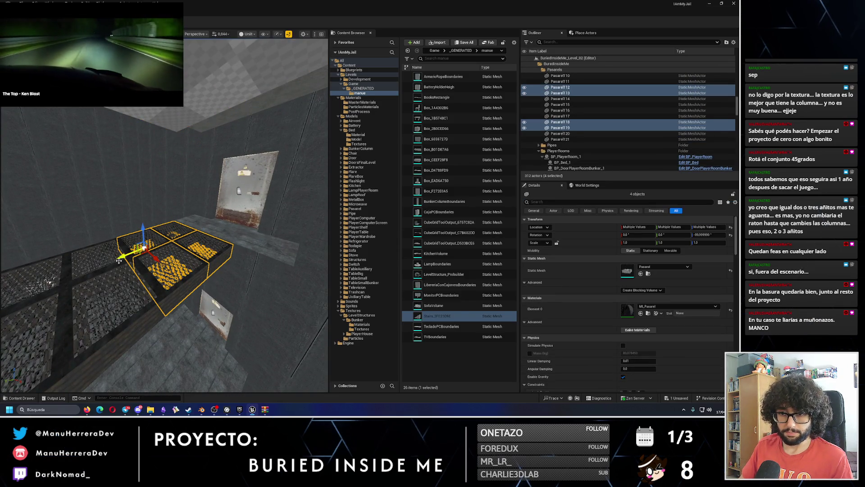
ctrl+click(116, 271)
key(ctrl+z)
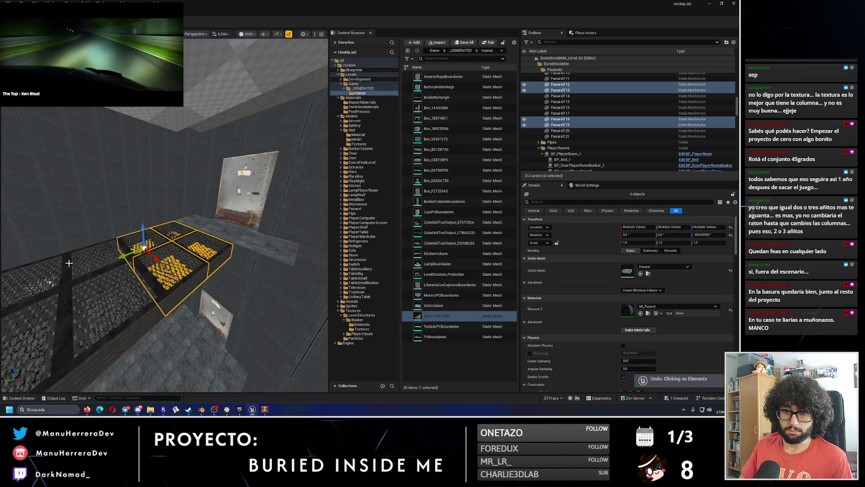
ctrl+click(70, 298)
drag(70, 297, 194, 248)
ctrl+click(153, 293)
ctrl+click(243, 315)
drag(243, 315, 211, 299)
drag(195, 260, 195, 259)
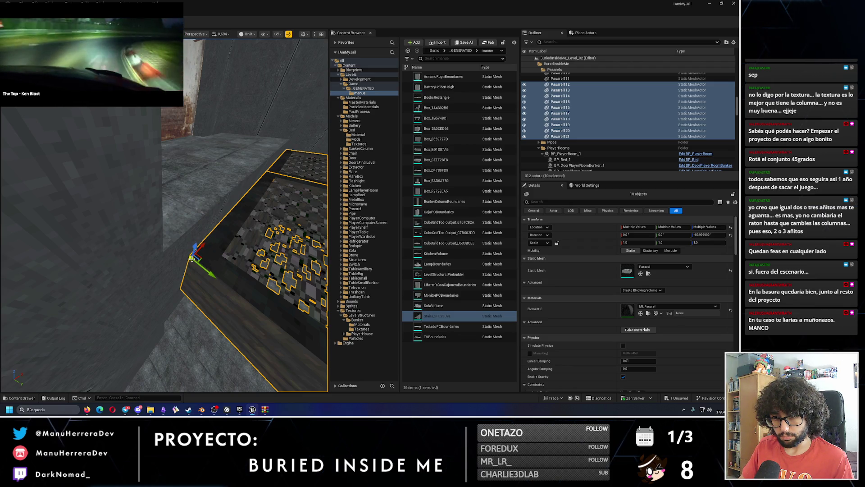
mouse_move(190, 255)
mouse_down()
mouse_move(168, 262)
mouse_move(250, 197)
mouse_move(172, 200)
mouse_up()
Step: Duplicate three end tiles and move the copies into place along the walkway
click(172, 199)
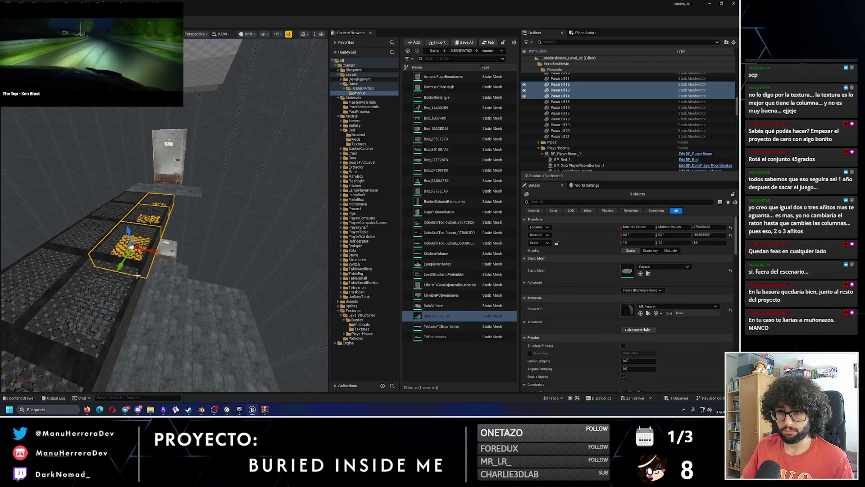
ctrl+click(133, 289)
mouse_move(133, 289)
mouse_down()
mouse_move(167, 221)
mouse_move(187, 208)
mouse_move(143, 205)
mouse_up()
key(f)
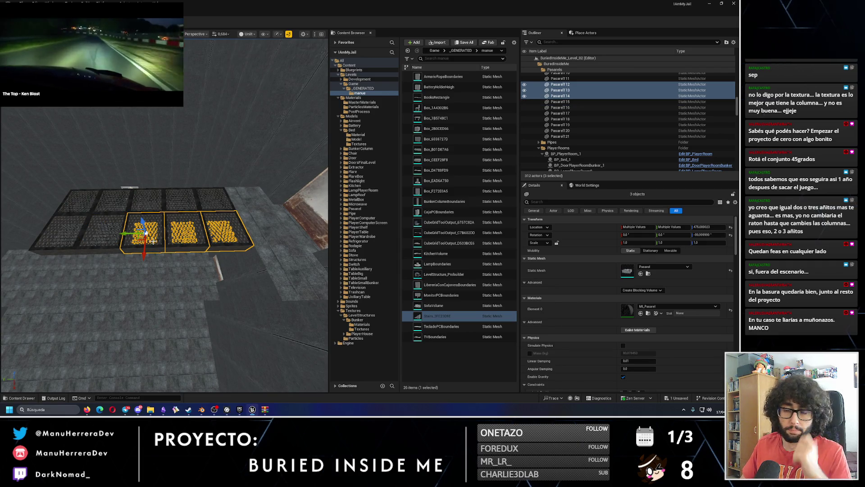
drag(143, 252, 173, 295)
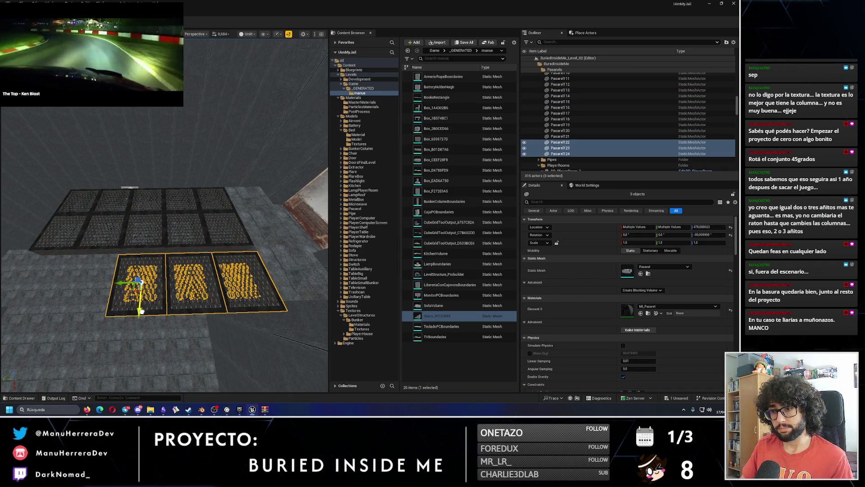
mouse_move(212, 270)
mouse_down()
mouse_move(221, 306)
mouse_move(255, 242)
mouse_move(228, 222)
mouse_move(211, 231)
mouse_up()
scroll(190, 227, down, 10)
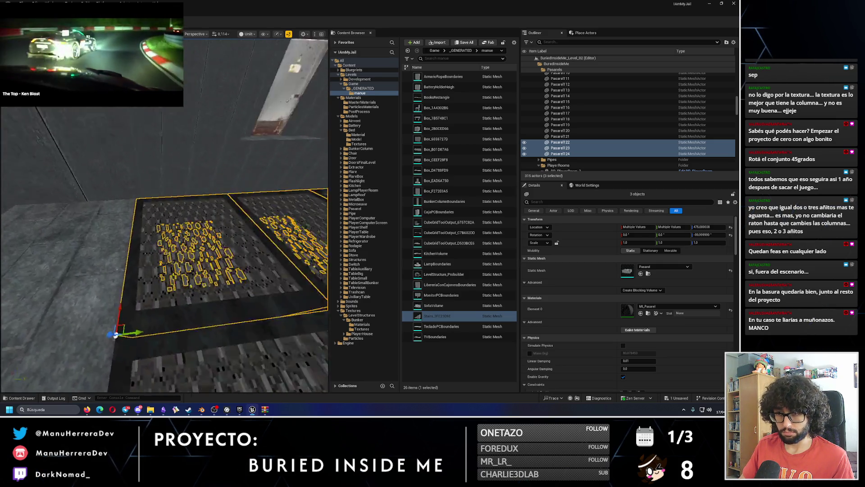
scroll(164, 216, up, 10)
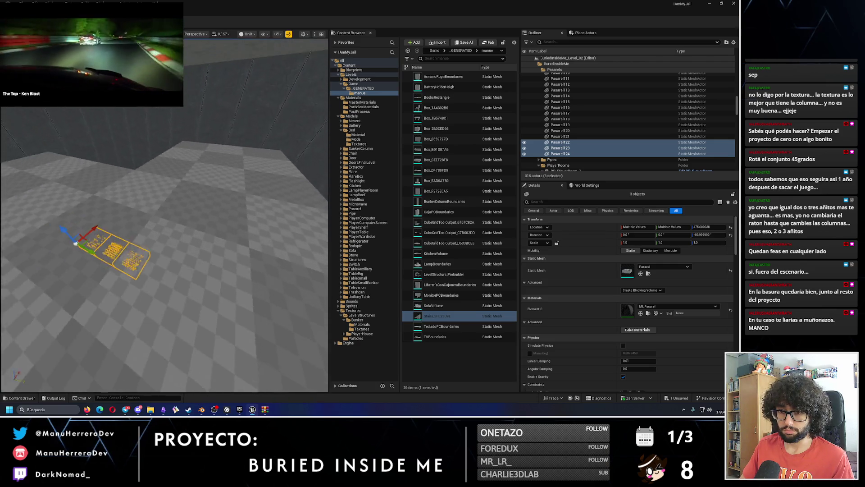
Step: Select a group of four tiles including Pasarel120, Pasarel115 and Pasarel121, and frame them
click(120, 262)
click(171, 309)
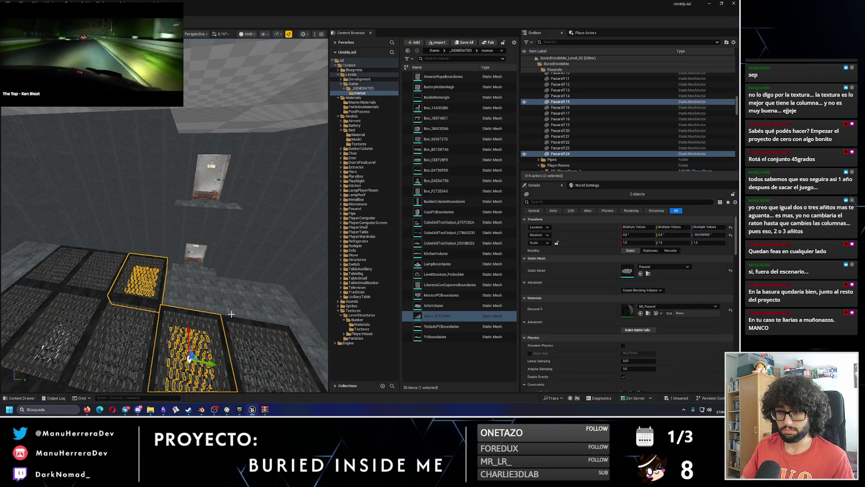
key(f)
click(191, 343)
key(f)
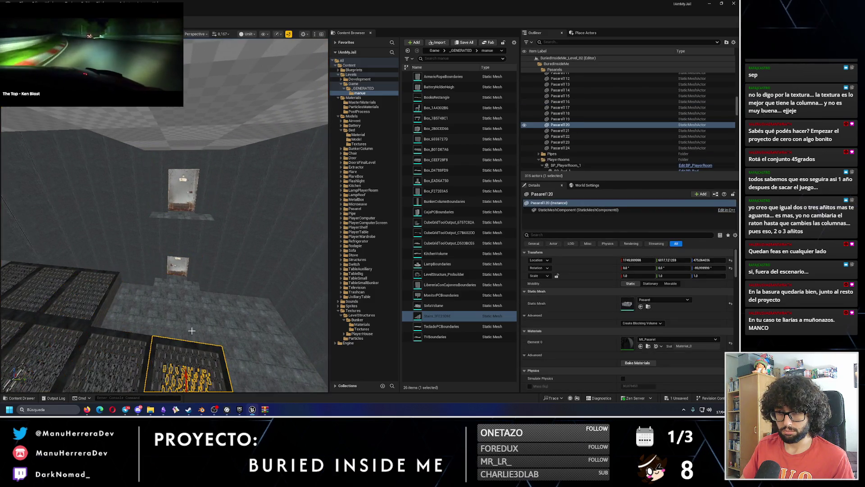
drag(148, 226, 147, 226)
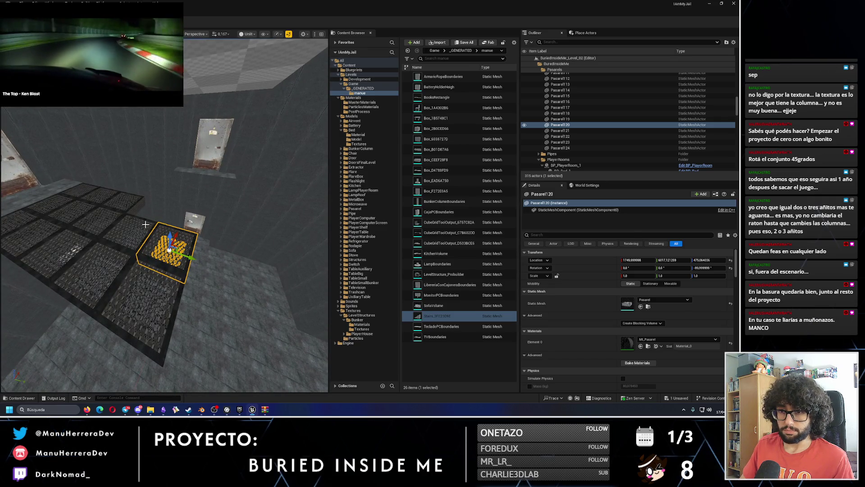
ctrl+click(132, 258)
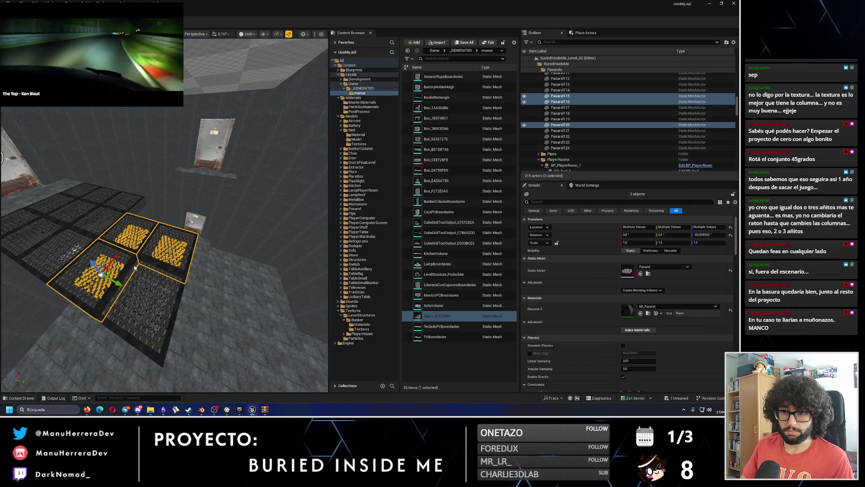
ctrl+click(134, 267)
mouse_move(134, 268)
mouse_down()
mouse_move(150, 244)
mouse_move(131, 260)
mouse_move(297, 259)
mouse_up()
key(f)
drag(221, 266, 220, 267)
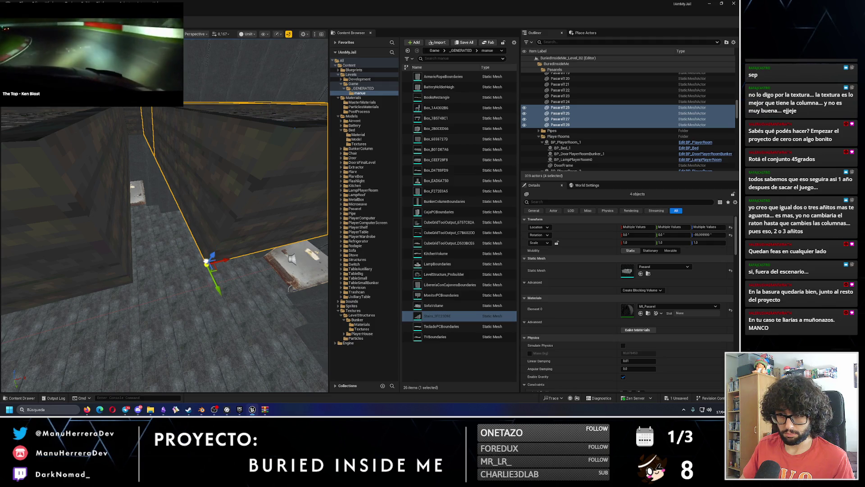
mouse_move(207, 264)
mouse_down()
mouse_move(155, 273)
mouse_move(144, 266)
mouse_move(148, 248)
mouse_move(185, 230)
mouse_move(205, 341)
mouse_up()
Step: Duplicate the four tiles, discarding an extra copy, and slide the new tiles flush to the wall
key(ctrl+d)
key(ctrl+z)
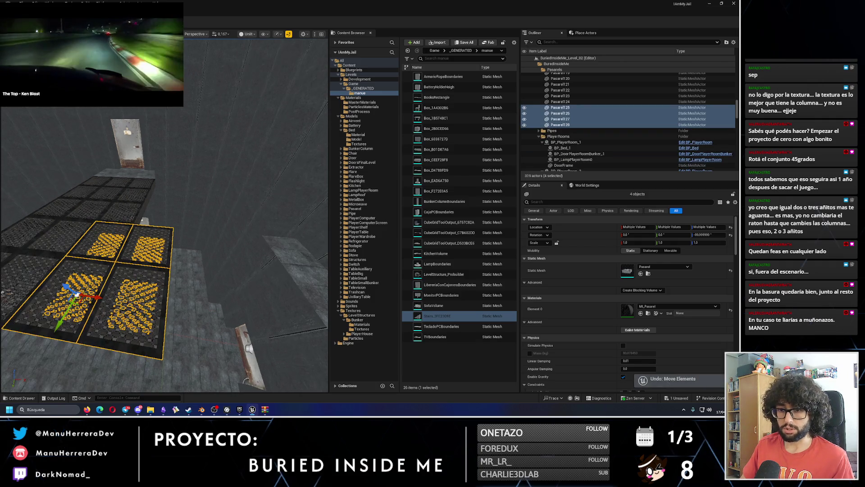
key(ctrl+y)
mouse_move(105, 298)
mouse_down()
mouse_move(254, 239)
mouse_move(264, 178)
mouse_up()
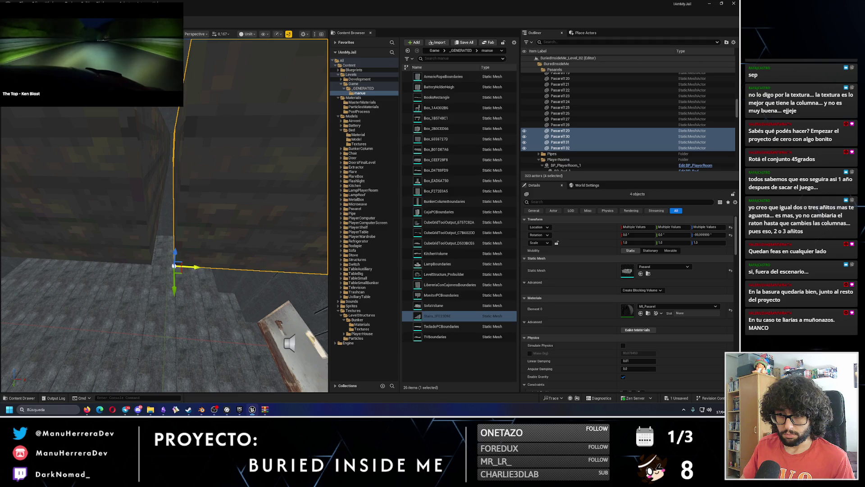
drag(196, 267, 180, 267)
click(156, 265)
Step: Frame Pasarel132 and select a row of walkway grate tiles beside the wall
key(f)
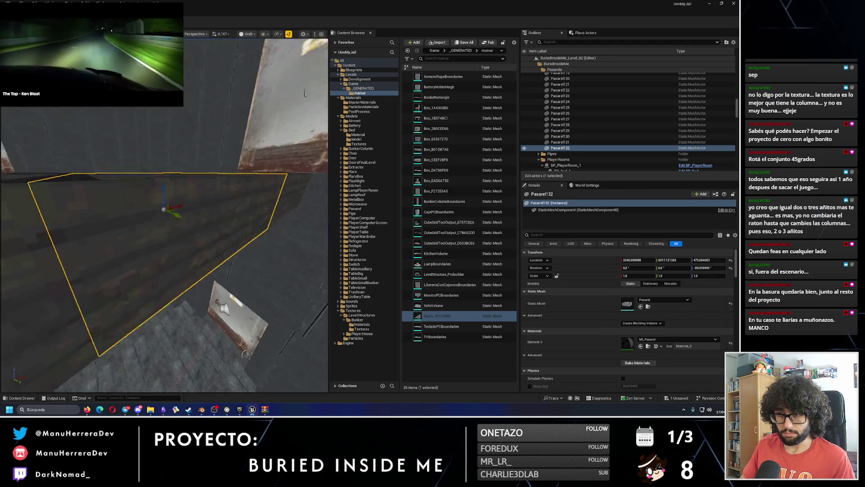
scroll(129, 267, down, 5)
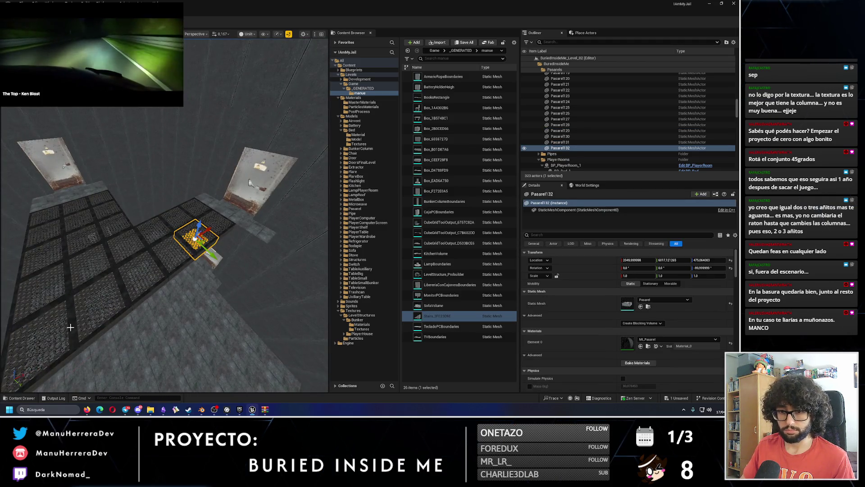
click(71, 327)
ctrl+click(107, 299)
ctrl+click(143, 275)
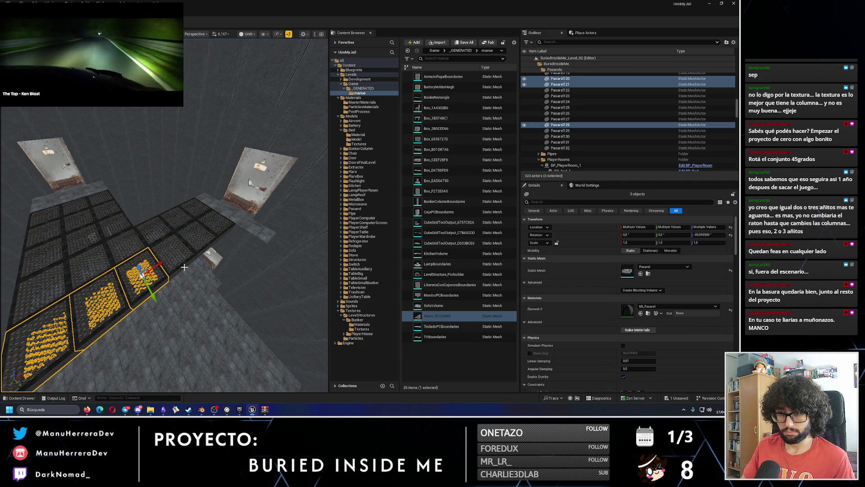
mouse_move(228, 230)
mouse_down()
mouse_move(199, 205)
mouse_move(211, 211)
mouse_up()
drag(209, 257, 208, 257)
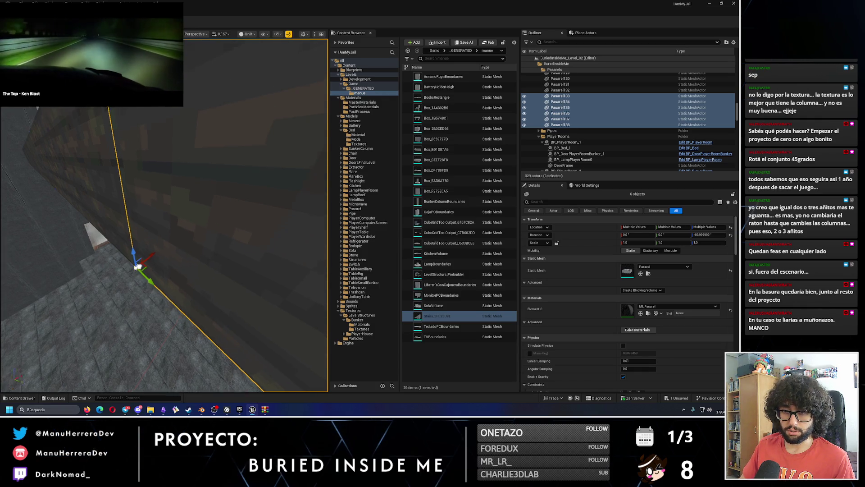
key(f)
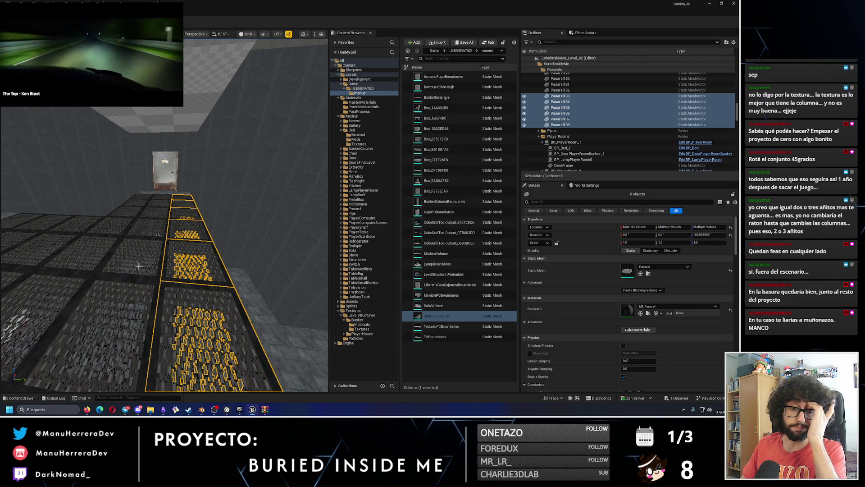
drag(199, 251, 90, 359)
Step: Select the checkered CubeGridToolOutput2 floor block and delete it from the level
drag(211, 221, 212, 221)
click(211, 221)
key(Delete)
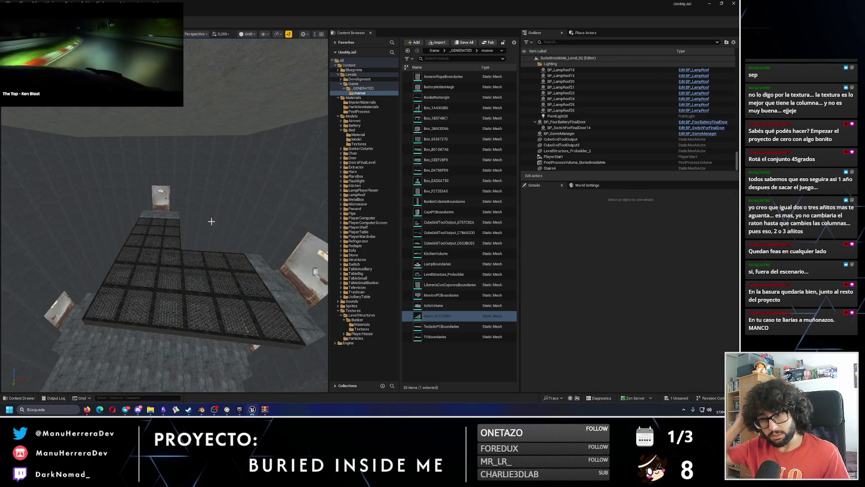
drag(205, 223, 205, 223)
scroll(205, 223, up, 2)
drag(113, 280, 113, 281)
Step: Select the 20 Pasarel grate walkway tiles in the viewport
click(116, 282)
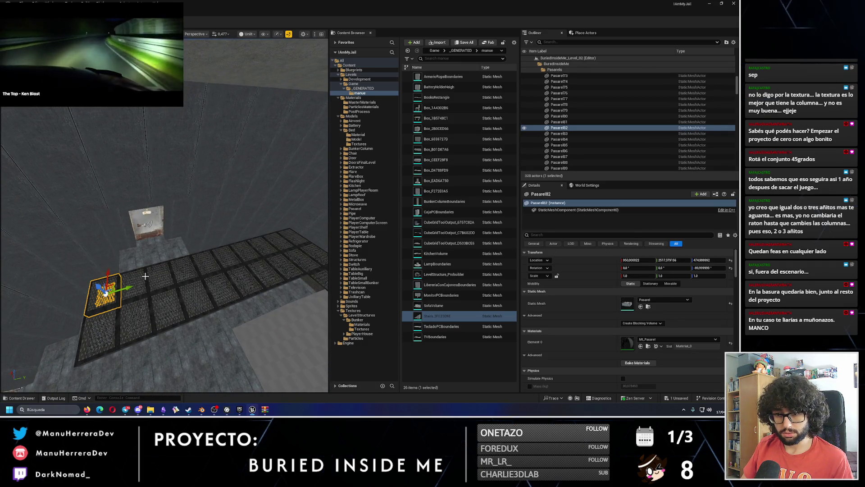
ctrl+click(145, 276)
ctrl+click(178, 305)
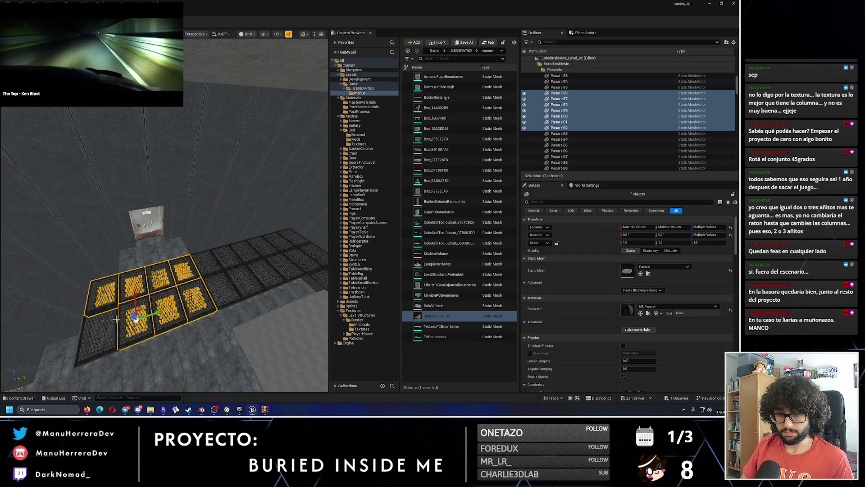
ctrl+click(220, 262)
scroll(228, 258, up, 4)
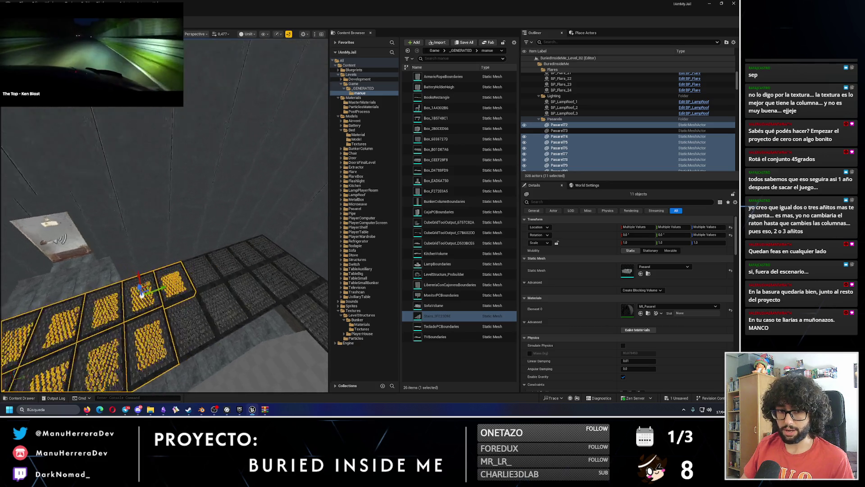
ctrl+click(172, 293)
ctrl+click(144, 353)
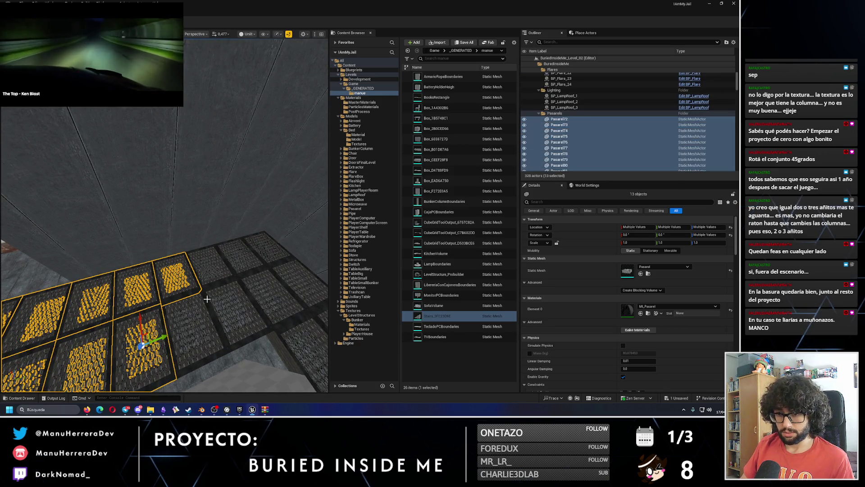
ctrl+click(195, 322)
ctrl+click(229, 272)
ctrl+click(236, 311)
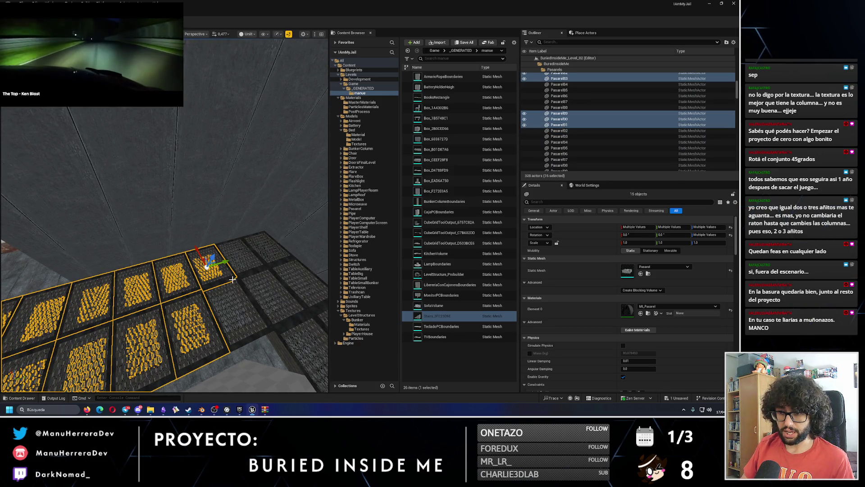
ctrl+click(262, 264)
ctrl+click(253, 245)
ctrl+click(279, 293)
scroll(225, 270, down, 3)
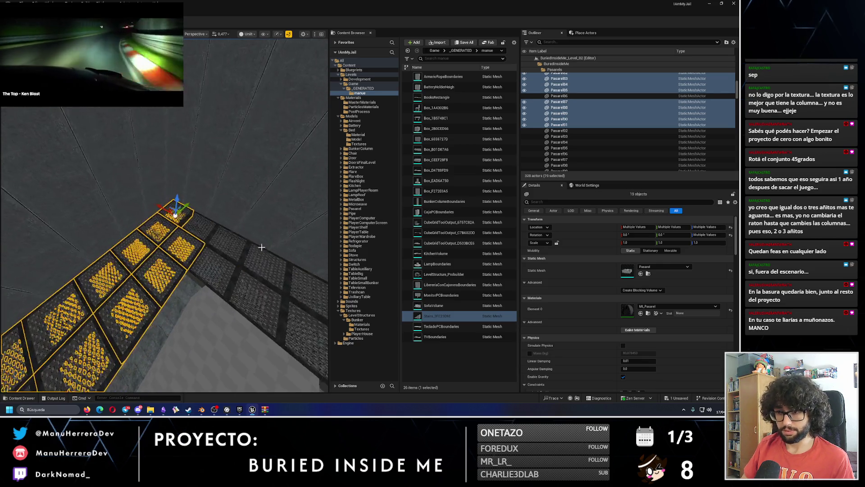
ctrl+click(208, 223)
scroll(135, 225, down, 8)
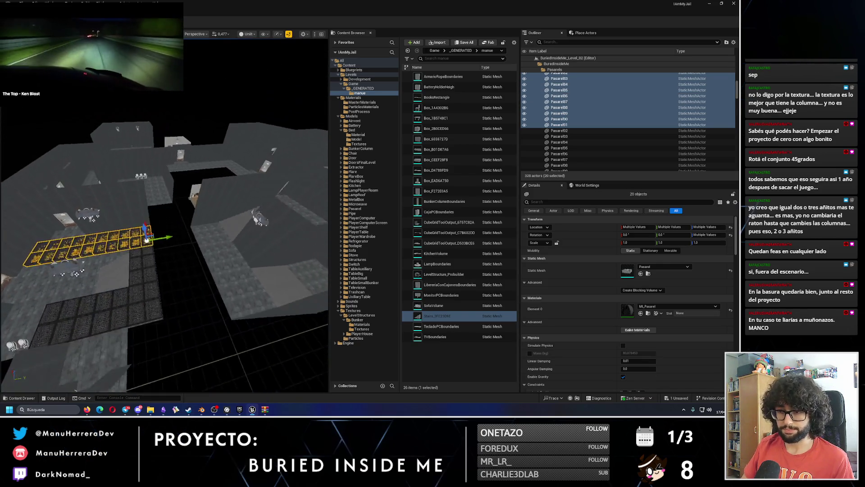
Step: Alt-drag a copy of the 20 tiles to a new spot in the level
drag(119, 235, 270, 228)
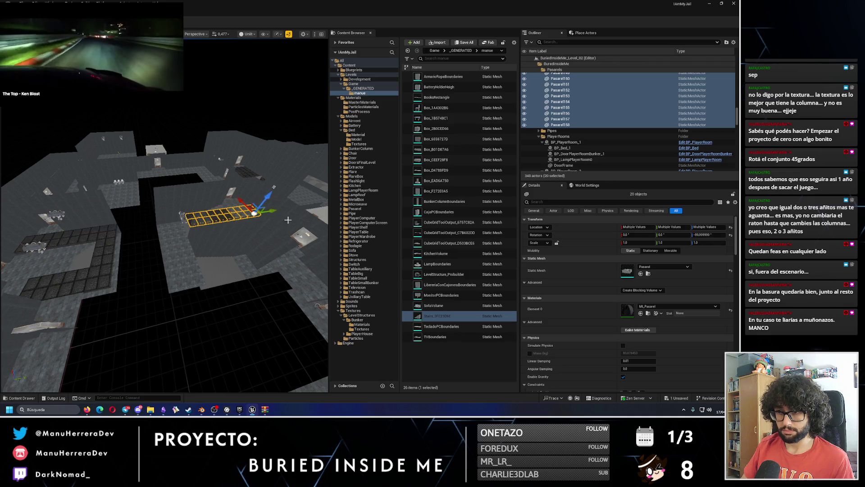
scroll(162, 244, up, 5)
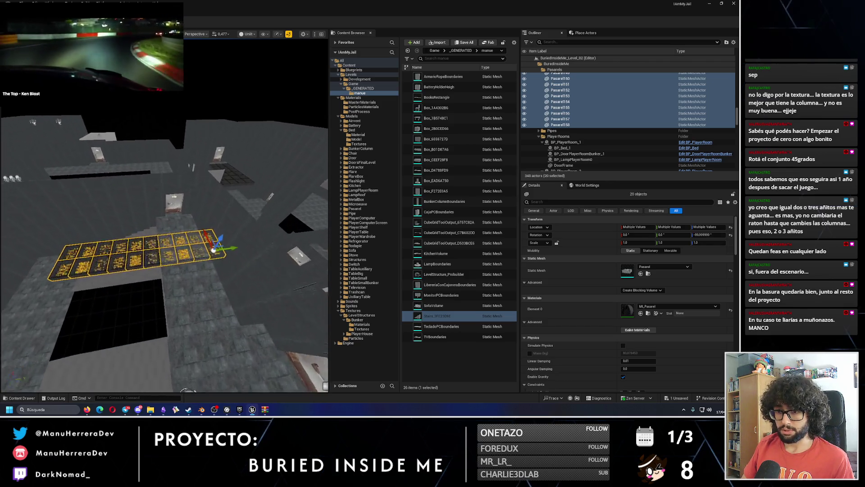
mouse_move(161, 252)
mouse_down()
mouse_move(273, 233)
mouse_move(244, 236)
mouse_move(250, 259)
mouse_move(197, 279)
mouse_move(289, 280)
mouse_up()
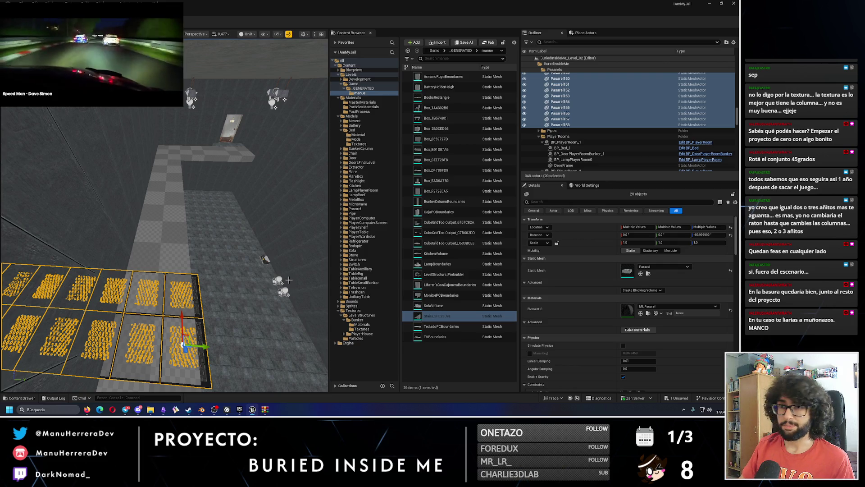
drag(50, 75, 603, 79)
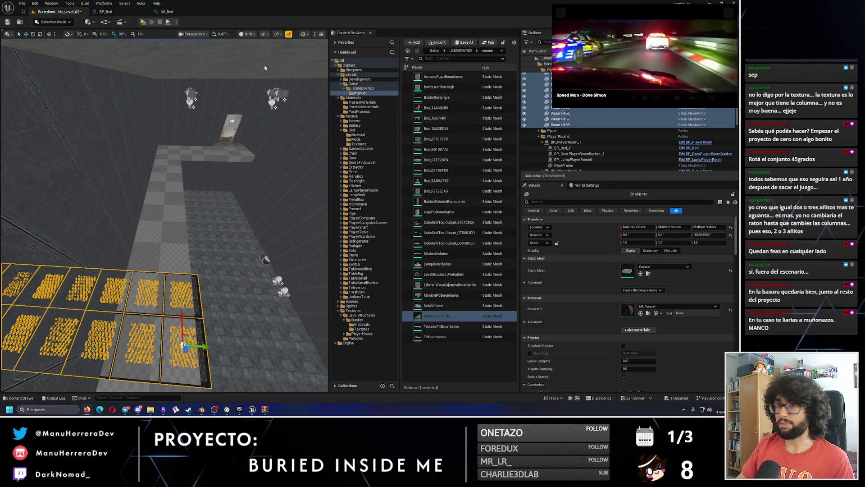
Step: Rotate the copied tile grid a quarter turn and line it up along the corridor ledge
drag(81, 73, 81, 144)
drag(205, 252, 193, 295)
drag(162, 216, 162, 149)
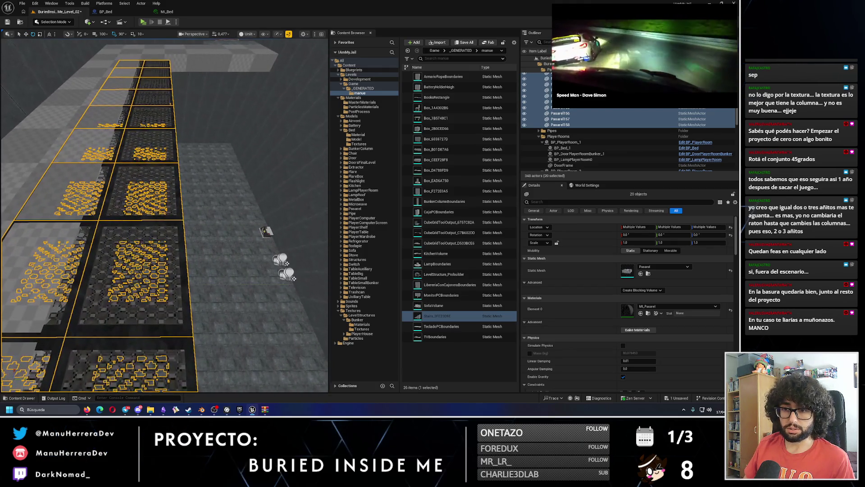
scroll(179, 224, down, 6)
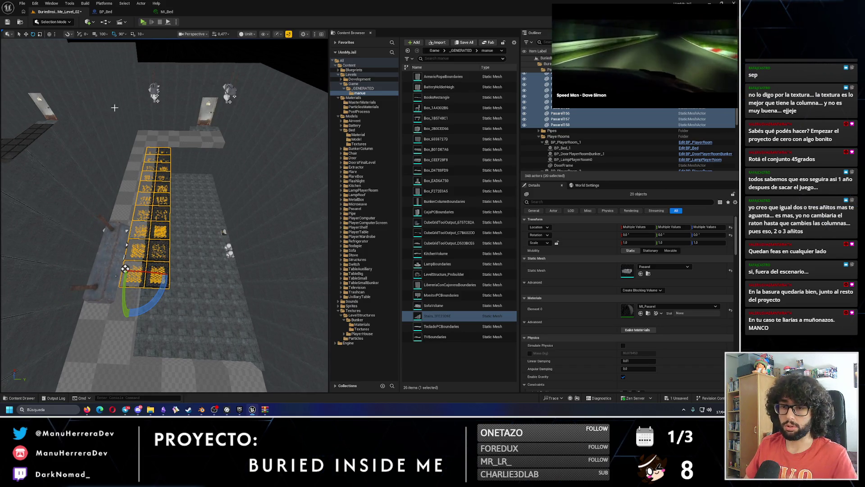
scroll(115, 108, up, 5)
key(alt+4)
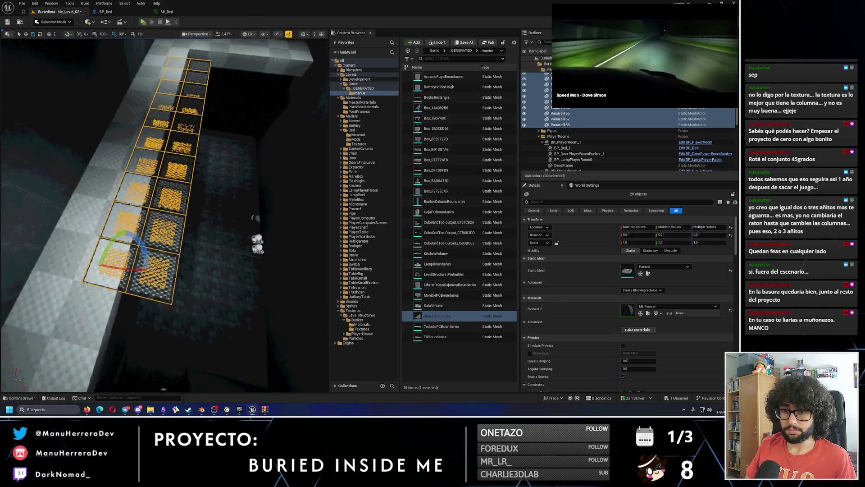
drag(128, 259, 182, 251)
key(w)
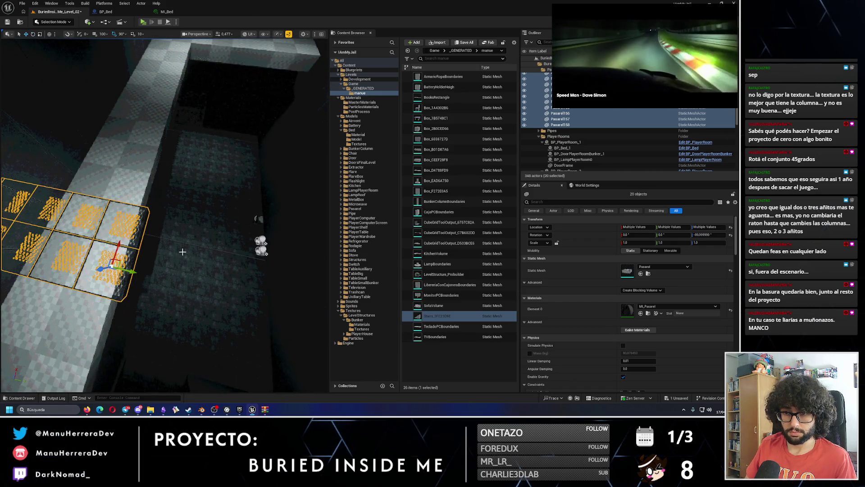
mouse_move(186, 126)
mouse_down()
mouse_move(199, 129)
mouse_move(186, 127)
mouse_move(259, 57)
mouse_move(216, 135)
mouse_move(180, 171)
mouse_move(61, 243)
mouse_move(231, 242)
mouse_up()
Step: Raise the CubeGridToolOutput3 block to a Z height of 704.39
key(alt+3)
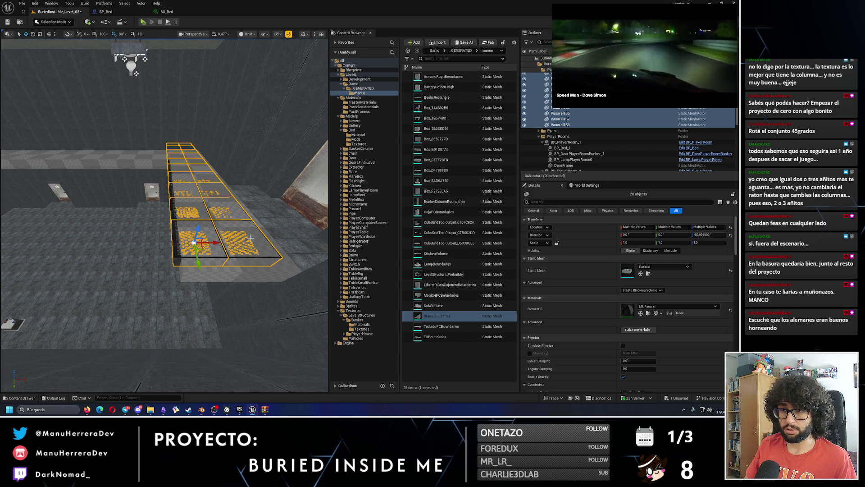
click(223, 213)
mouse_move(228, 189)
mouse_down()
mouse_move(226, 171)
mouse_move(189, 131)
mouse_move(177, 179)
mouse_up()
Step: Select a group of grate tiles on the platform
click(178, 187)
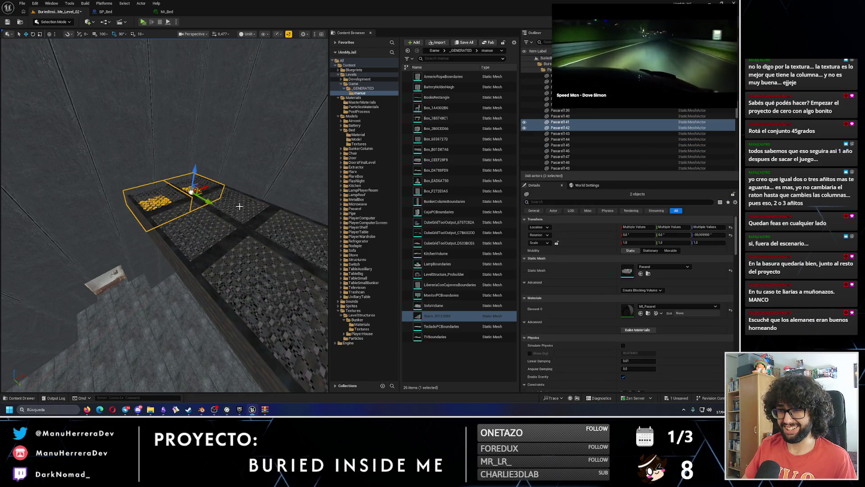
ctrl+click(239, 223)
ctrl+click(198, 239)
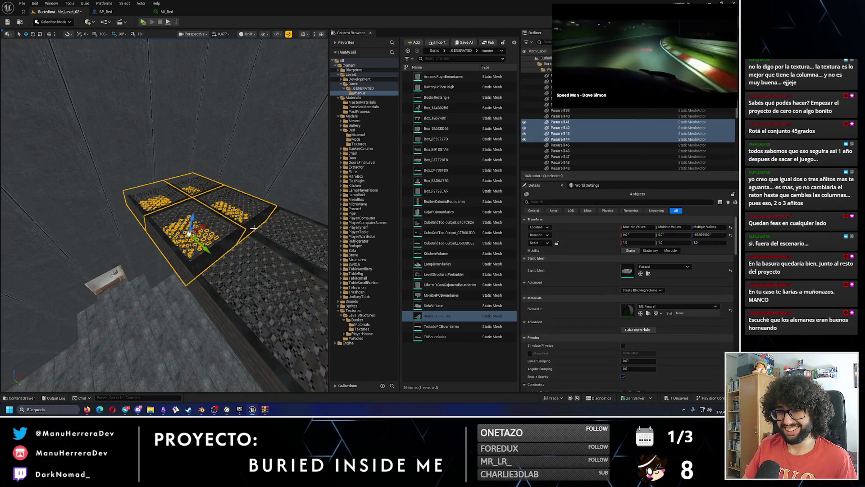
ctrl+click(248, 230)
drag(247, 231, 171, 224)
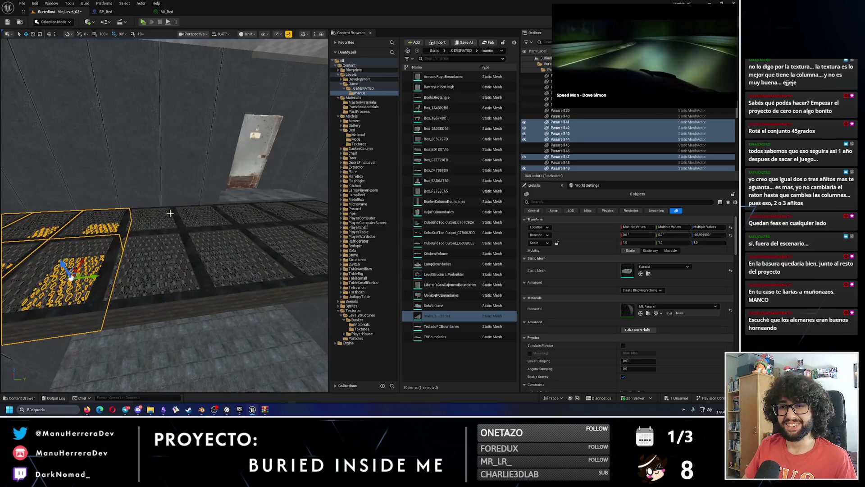
ctrl+click(171, 224)
ctrl+click(197, 229)
ctrl+click(212, 211)
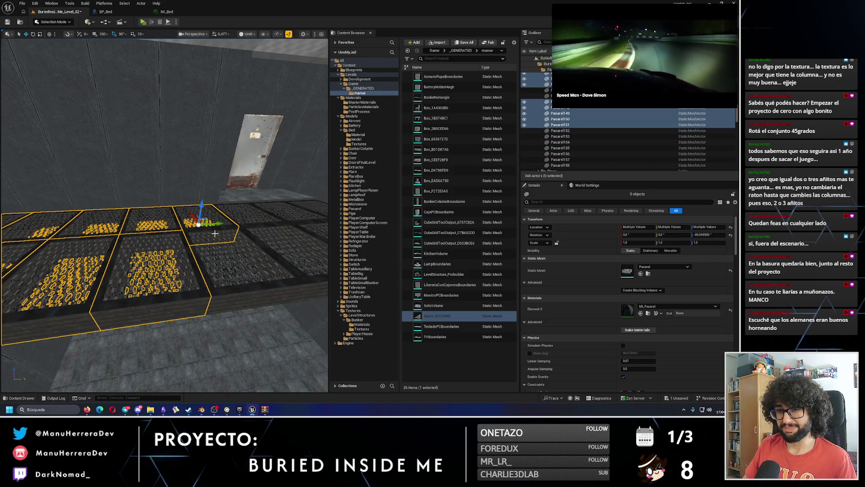
ctrl+click(248, 263)
drag(248, 264, 275, 260)
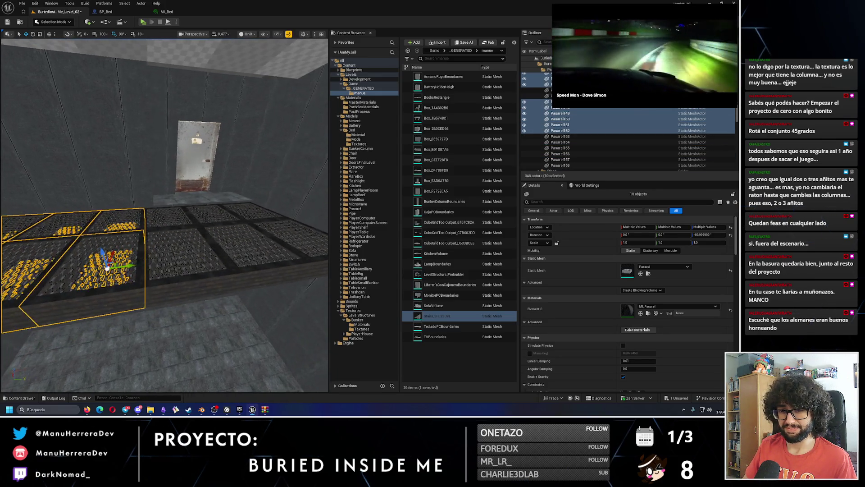
Step: Add the remaining walkway tiles to the selection and look along the grate walkway
ctrl+click(171, 216)
ctrl+click(194, 257)
ctrl+click(232, 230)
ctrl+click(266, 257)
ctrl+click(257, 212)
ctrl+click(288, 210)
drag(289, 210, 253, 225)
drag(193, 235, 192, 235)
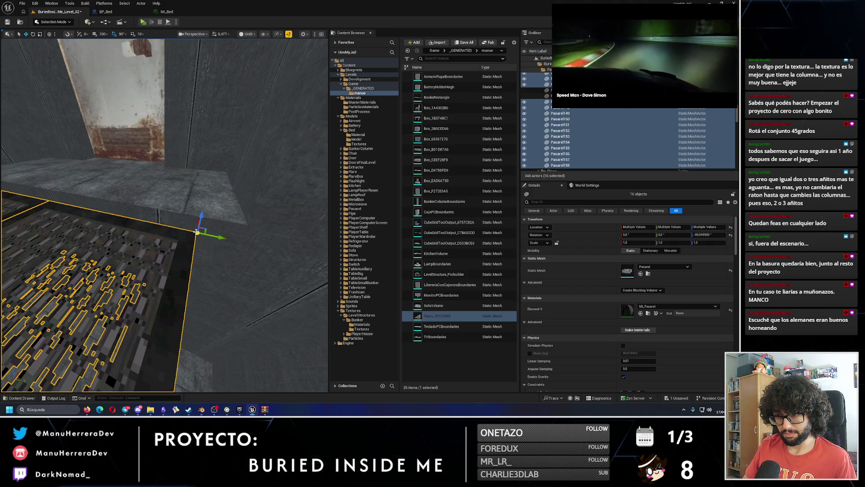
scroll(195, 232, up, 5)
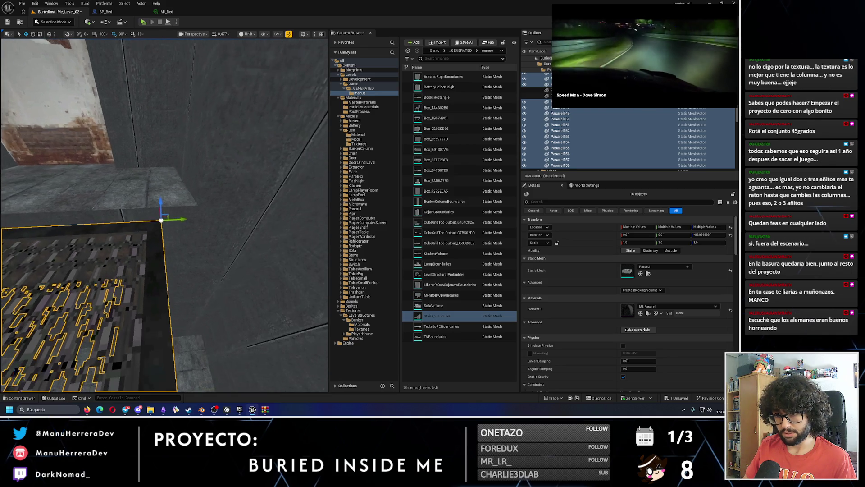
scroll(193, 209, up, 3)
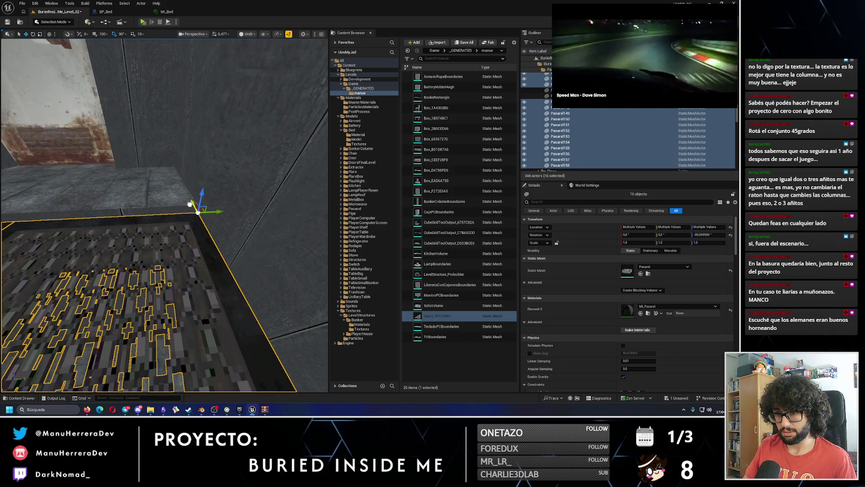
mouse_move(193, 209)
mouse_down()
mouse_move(68, 120)
mouse_move(150, 164)
mouse_move(131, 189)
mouse_up()
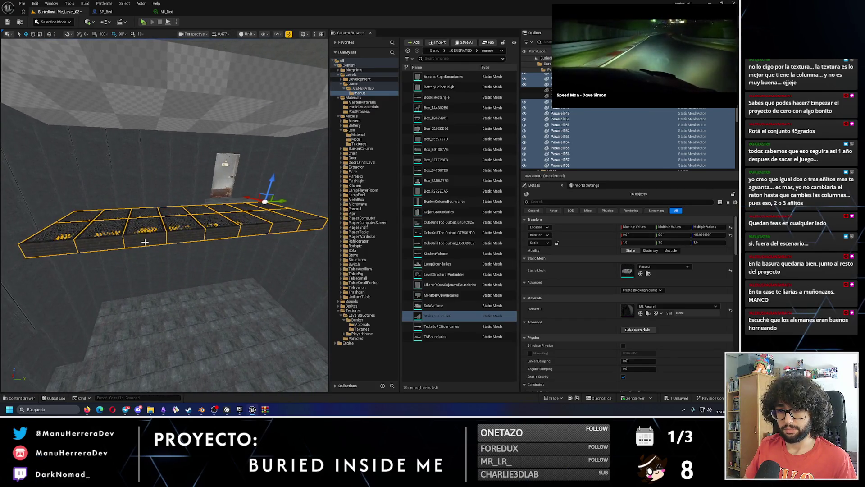
Step: Delete the four misplaced Pasarel grate tiles, two at the back and two at the front
click(87, 236)
key(f)
drag(148, 238, 147, 238)
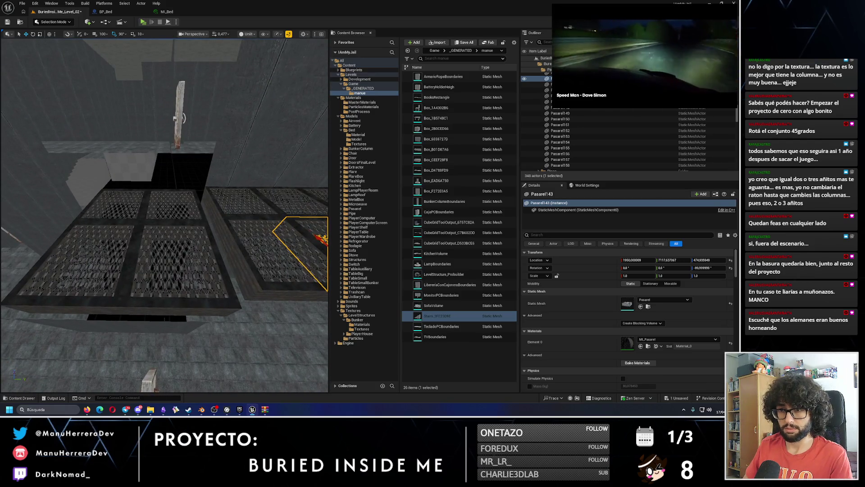
key(Delete)
click(128, 229)
key(Delete)
click(127, 230)
key(Delete)
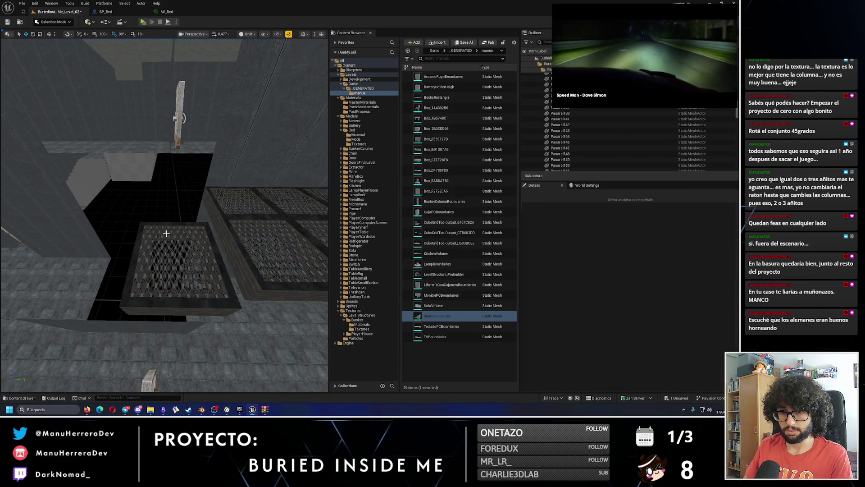
click(170, 231)
key(Delete)
drag(170, 231, 144, 261)
Step: Select a 2-by-2 block of four tiles and Alt-drag a copy along X
click(193, 251)
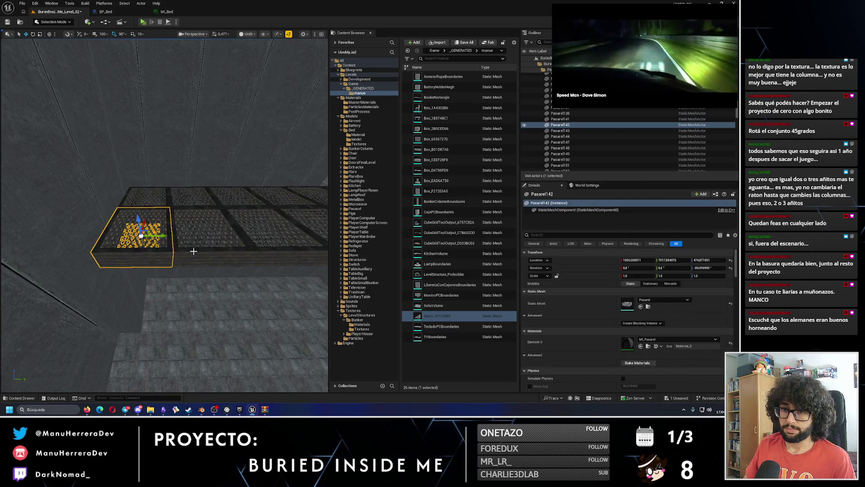
ctrl+click(135, 234)
ctrl+click(172, 198)
ctrl+click(148, 199)
mouse_move(148, 198)
mouse_down()
mouse_move(48, 232)
mouse_move(226, 240)
mouse_up()
mouse_move(180, 270)
mouse_down()
mouse_move(117, 234)
mouse_move(117, 208)
mouse_up()
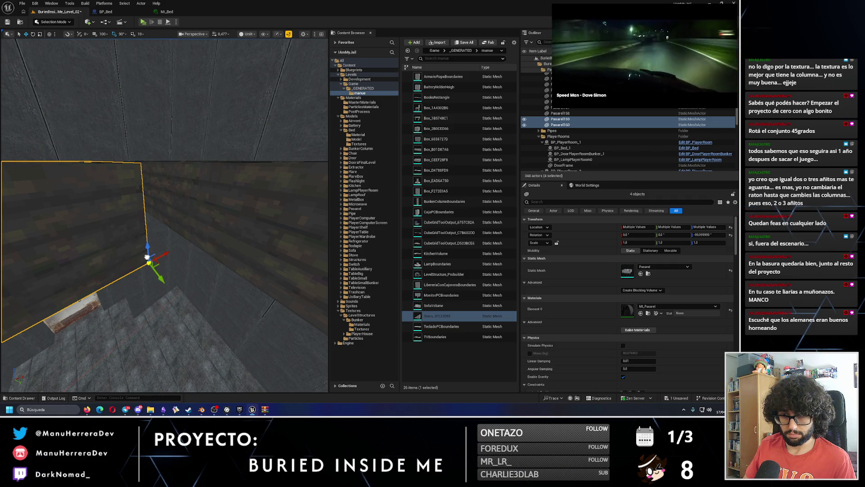
mouse_move(152, 257)
mouse_down()
mouse_move(172, 261)
mouse_move(180, 280)
mouse_move(184, 241)
mouse_up()
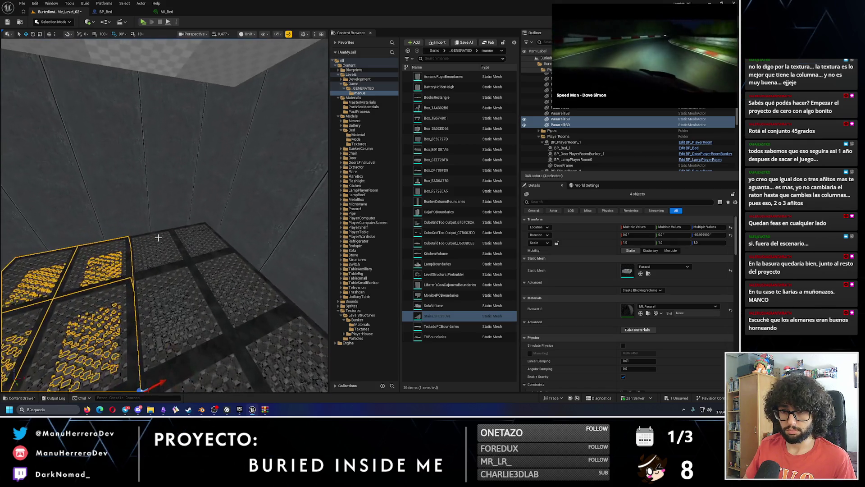
Step: Add four more grate tiles to complete the eight-tile selection
ctrl+click(164, 252)
ctrl+click(193, 234)
ctrl+click(232, 293)
ctrl+click(174, 317)
mouse_move(174, 317)
mouse_down()
mouse_move(324, 356)
mouse_move(223, 245)
mouse_up()
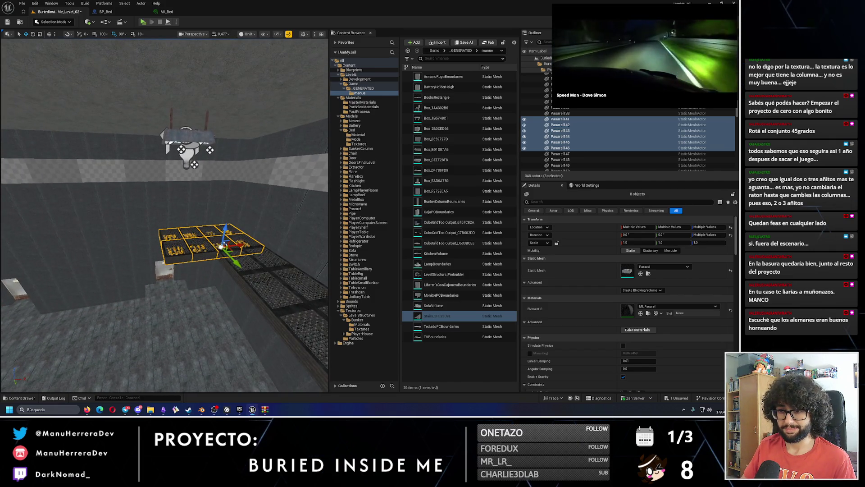
Step: Duplicate the eight tiles with Ctrl+D, rotate the copy −90° and move its pivot to a corner
key(ctrl+d)
key(f)
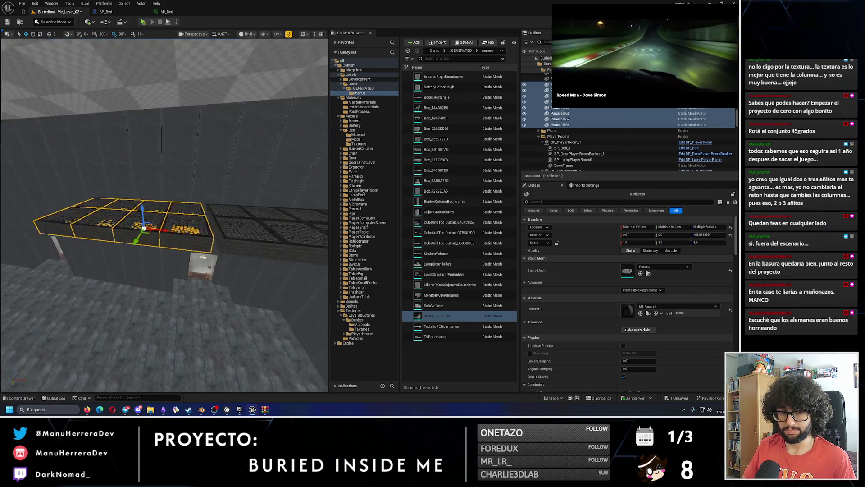
mouse_move(178, 277)
mouse_down()
mouse_move(190, 270)
mouse_move(178, 276)
mouse_up()
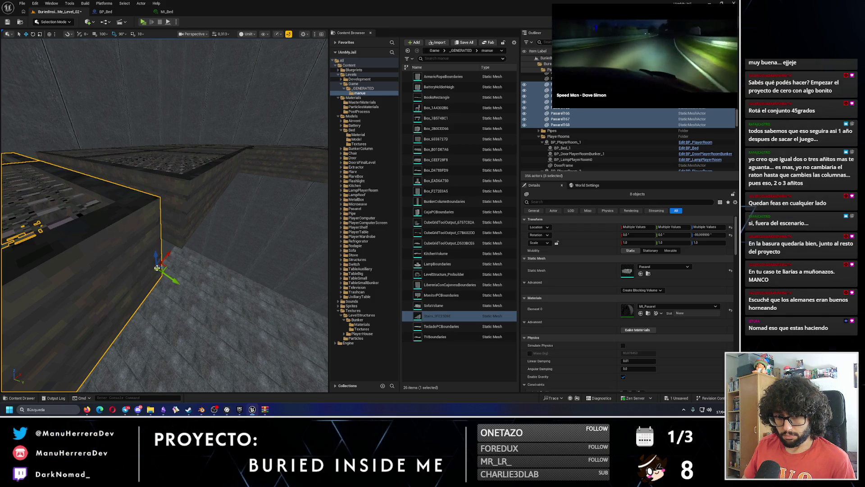
middle_click(162, 275)
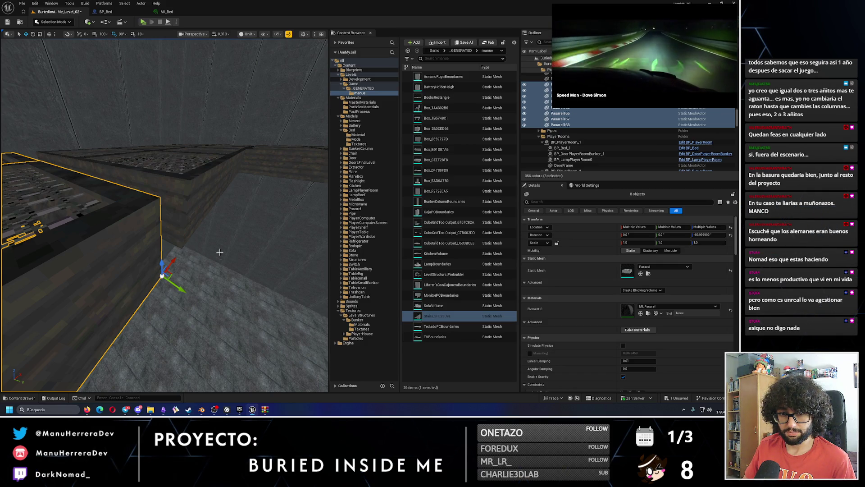
mouse_move(182, 259)
mouse_down()
mouse_move(180, 246)
mouse_move(172, 259)
mouse_up()
ctrl+click(145, 215)
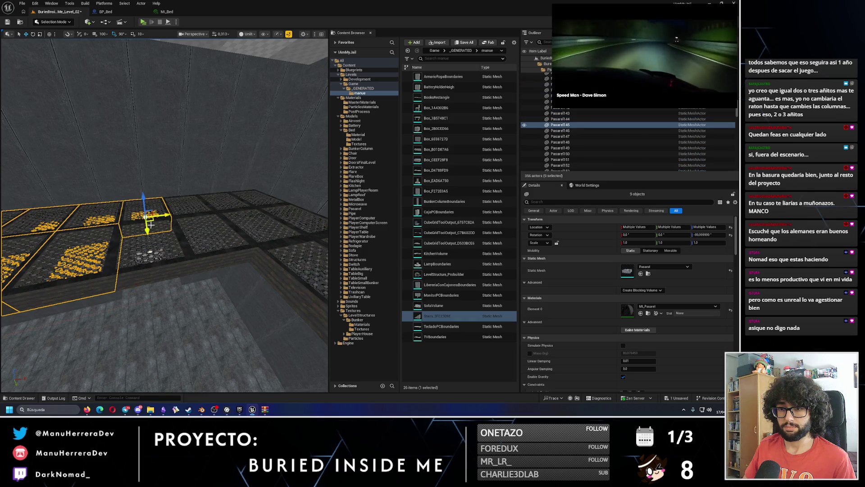
Step: Add the last grate tiles to build a sixteen-tile selection
ctrl+click(150, 250)
ctrl+click(184, 212)
ctrl+click(203, 223)
ctrl+click(242, 213)
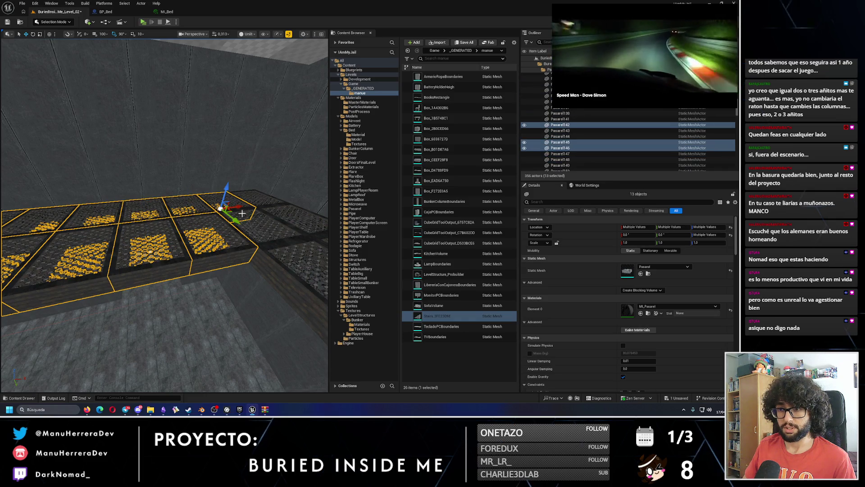
ctrl+click(262, 197)
ctrl+click(300, 218)
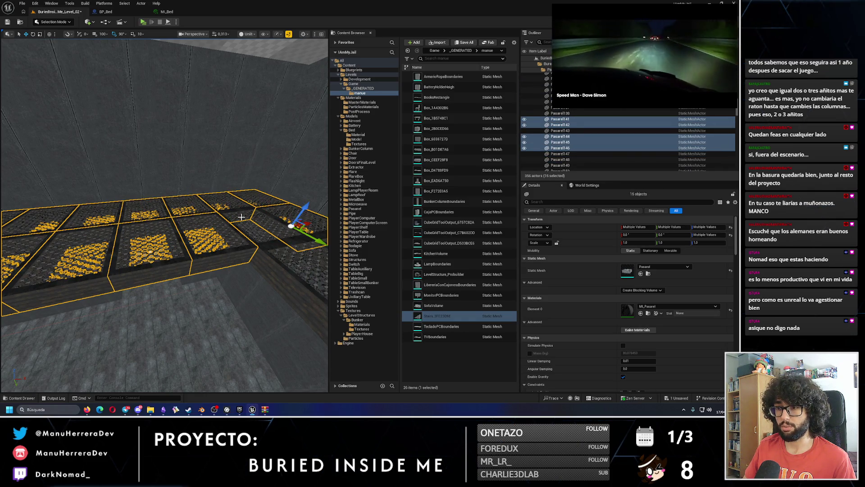
scroll(302, 224, down, 5)
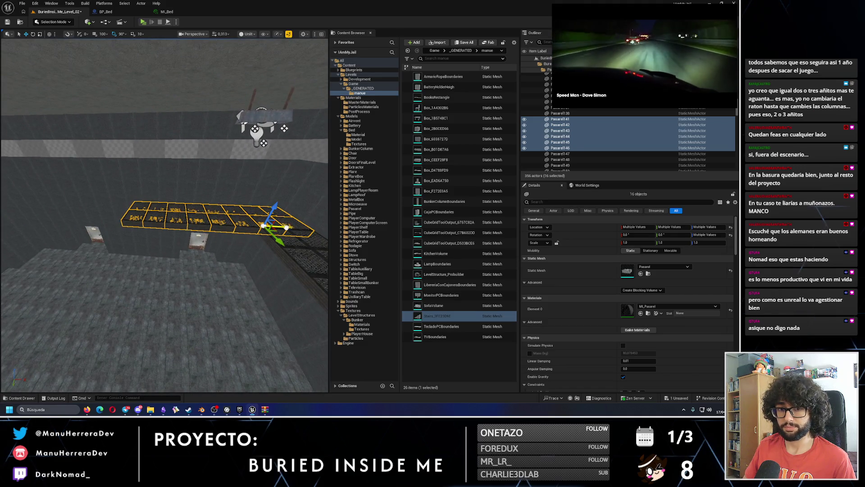
Step: Alt-drag a copy of the sixteen tiles to the left beside the original
drag(266, 225, 88, 199)
drag(135, 306, 134, 306)
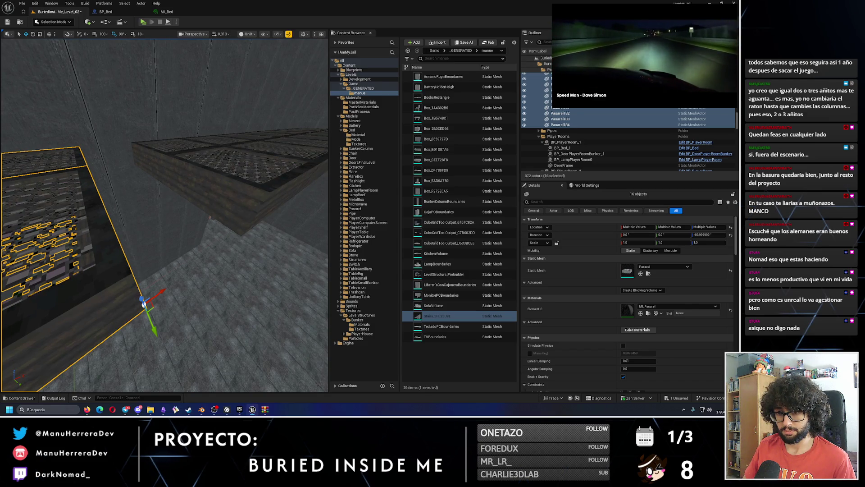
mouse_move(165, 298)
mouse_down()
mouse_move(161, 276)
mouse_move(187, 259)
mouse_move(183, 266)
mouse_move(183, 256)
mouse_up()
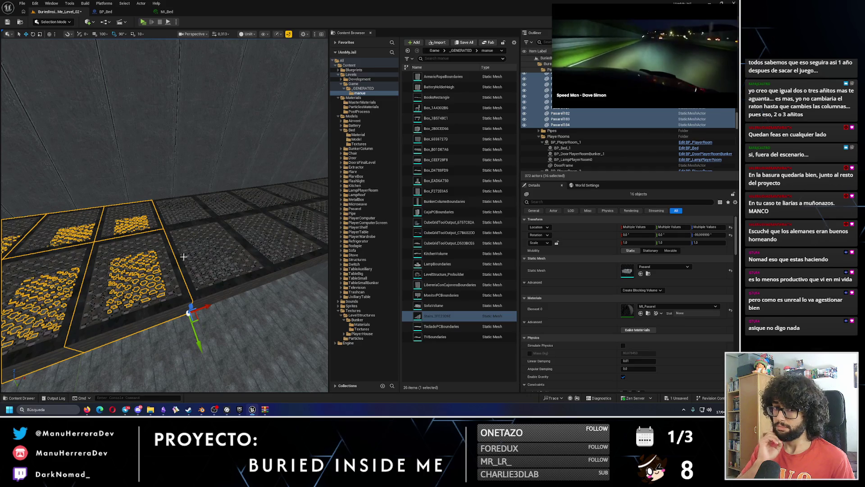
drag(173, 287, 28, 42)
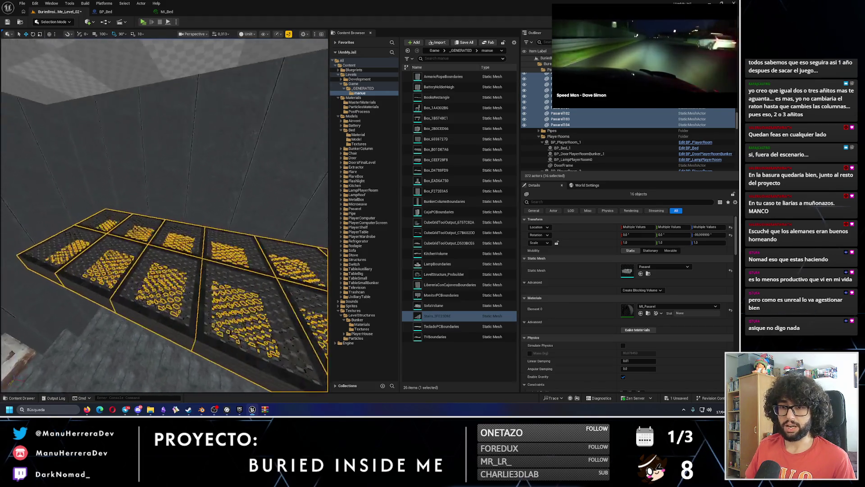
click(192, 231)
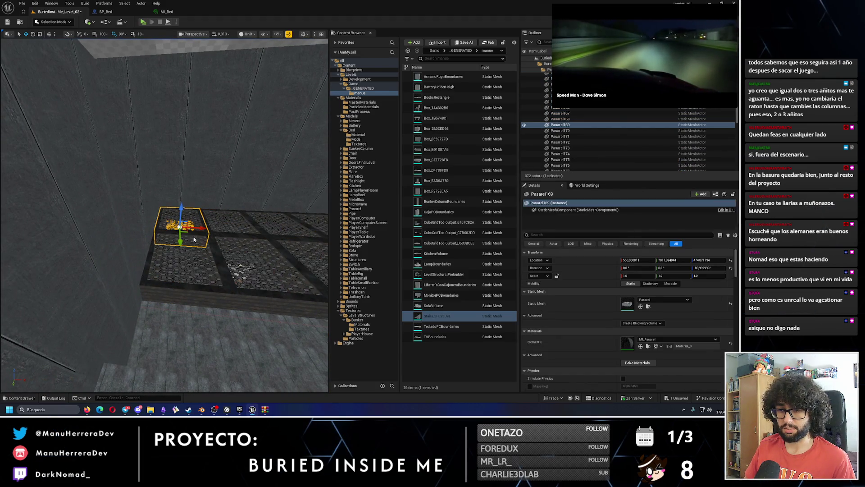
Step: Copy two grate tiles to the left and push the copies against the wall
ctrl+click(199, 243)
alt+drag(201, 265, 127, 263)
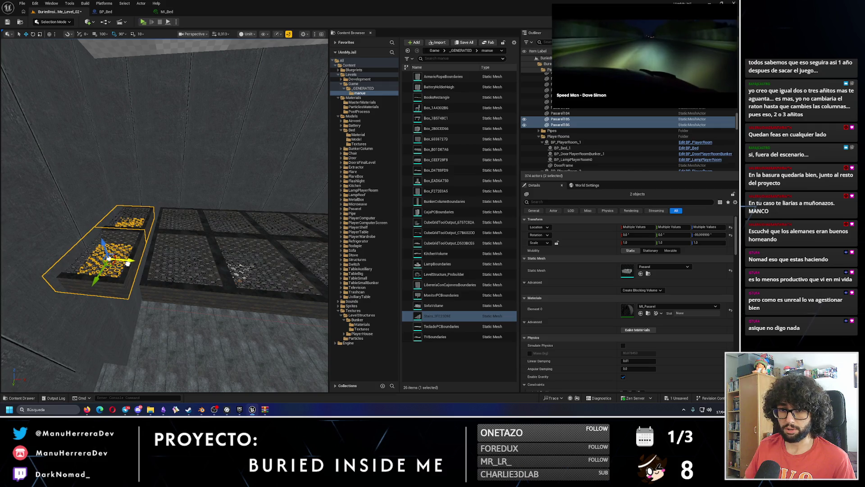
scroll(127, 262, up, 10)
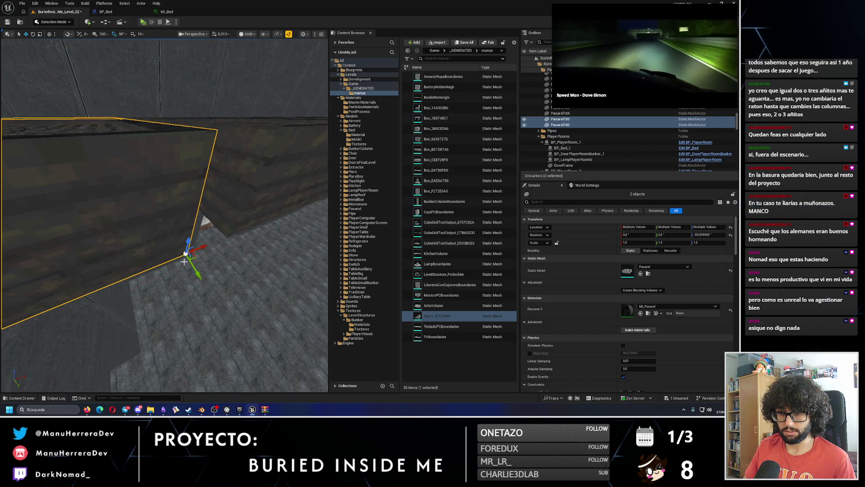
drag(198, 248, 230, 238)
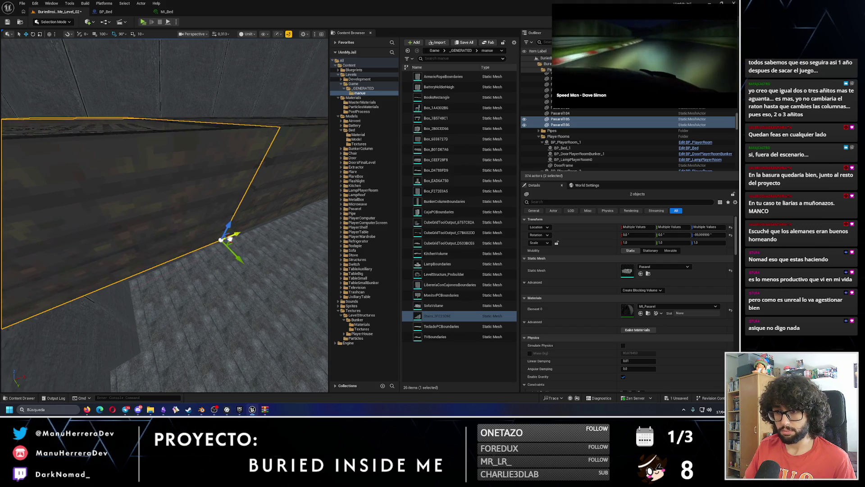
scroll(222, 239, down, 10)
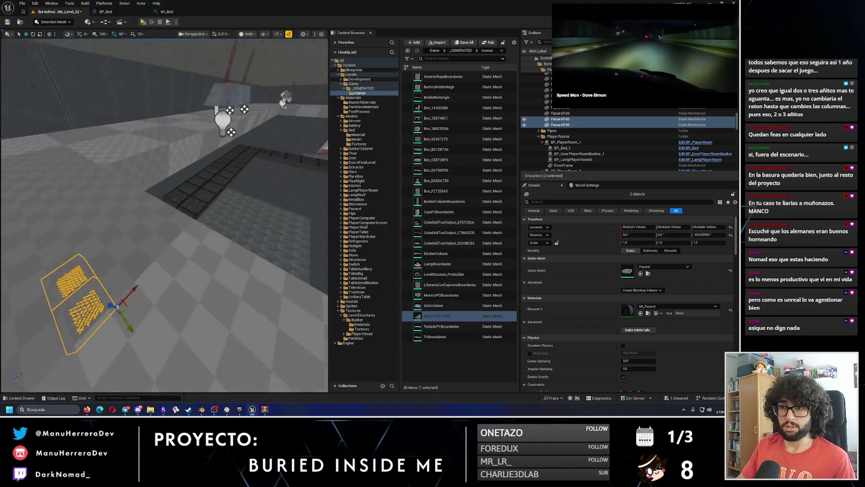
scroll(207, 241, up, 10)
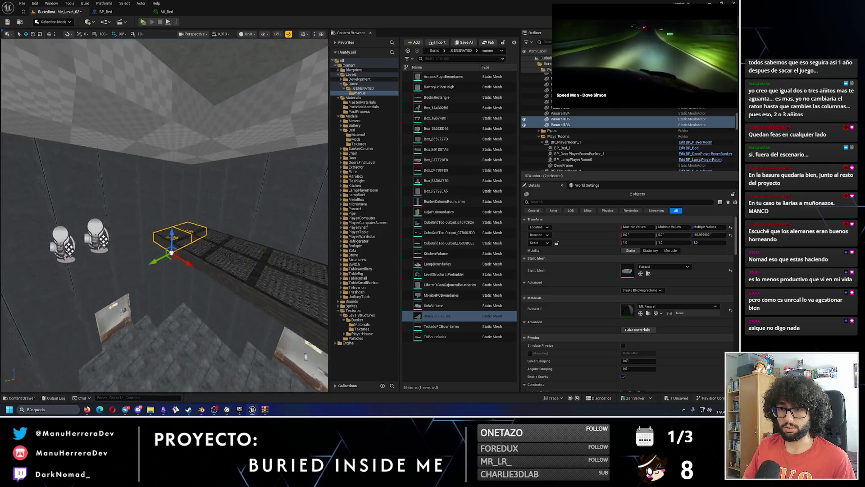
Step: Copy four grates along the Y axis and fit the copies flush with the wall
ctrl+click(169, 263)
ctrl+click(205, 247)
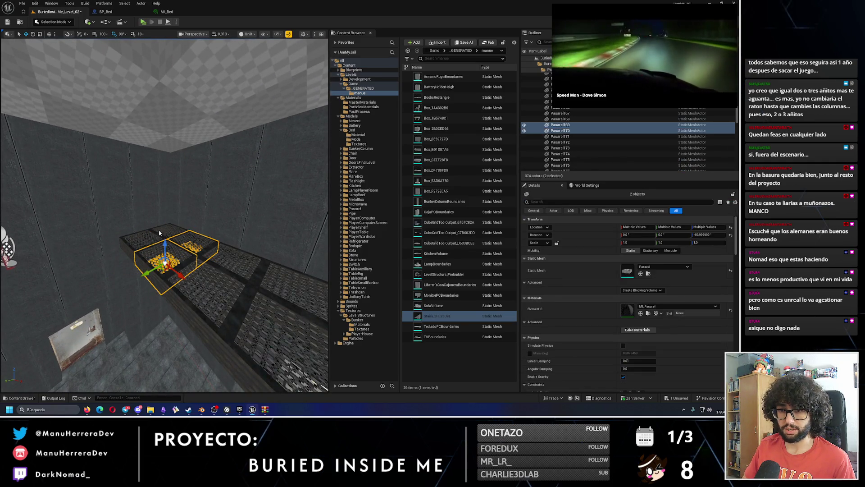
scroll(153, 242, down, 10)
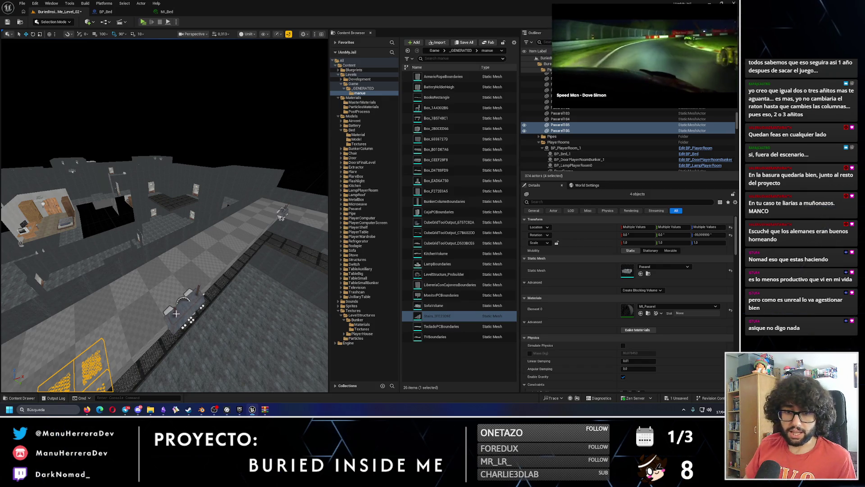
key(f)
mouse_move(223, 249)
mouse_down()
mouse_move(194, 253)
mouse_move(169, 235)
mouse_up()
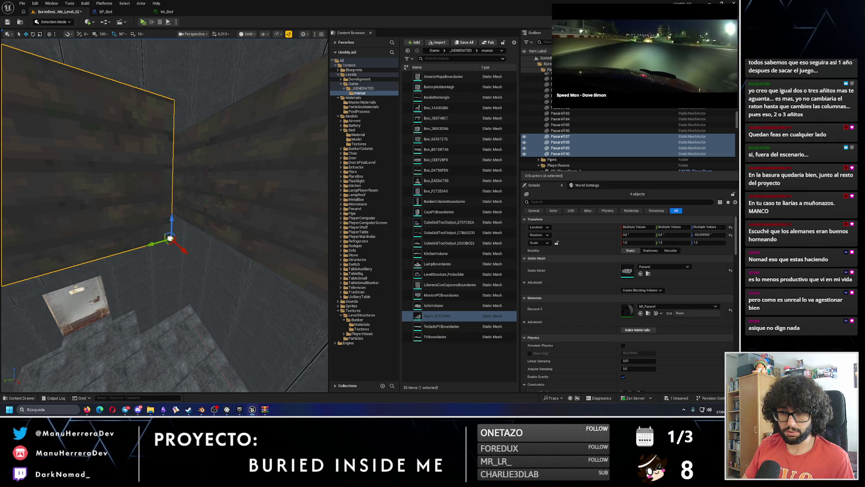
drag(155, 245, 192, 237)
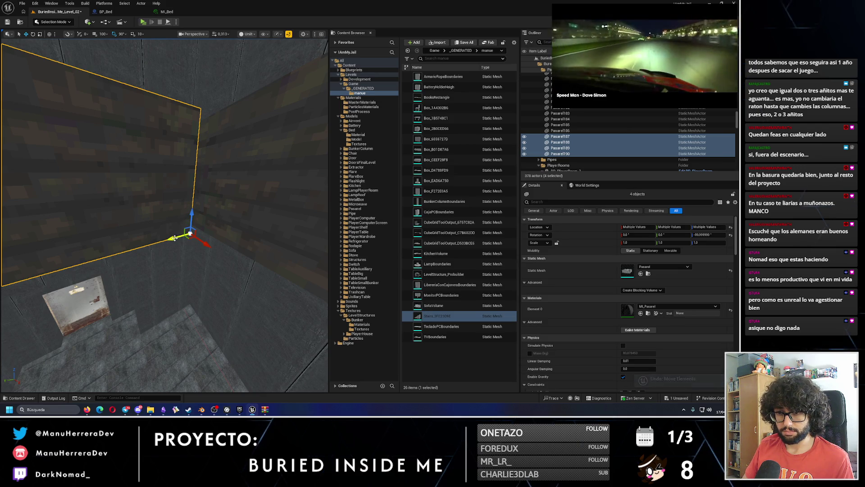
mouse_move(193, 232)
mouse_down()
mouse_move(184, 318)
mouse_move(289, 357)
mouse_move(266, 271)
mouse_move(91, 293)
mouse_move(132, 287)
mouse_up()
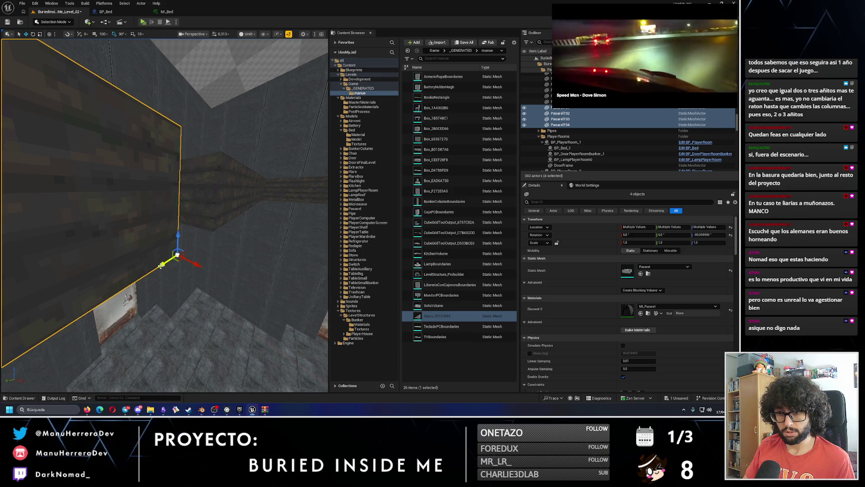
drag(162, 265, 190, 247)
Step: Undo a stray copy of four grates and slide them along the Y axis instead
key(f)
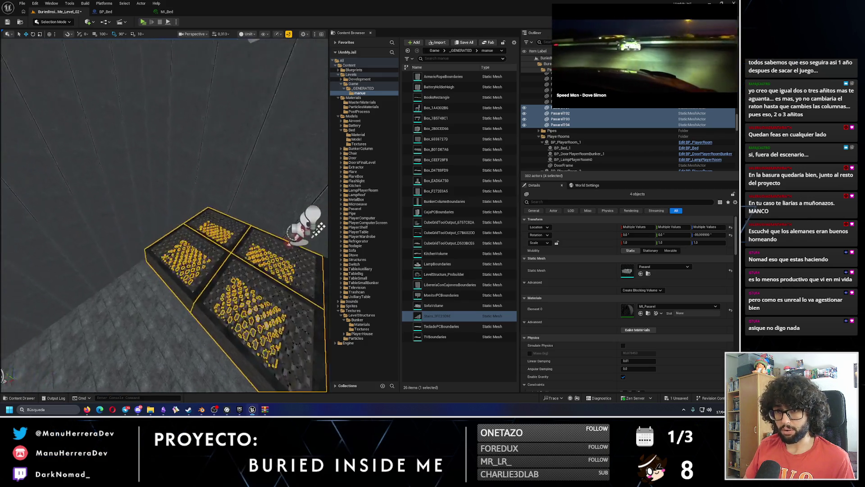
drag(243, 272, 160, 268)
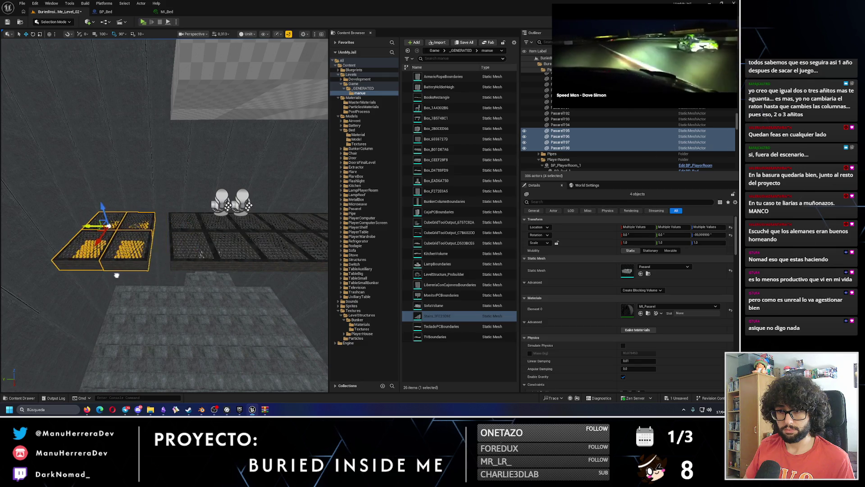
key(f)
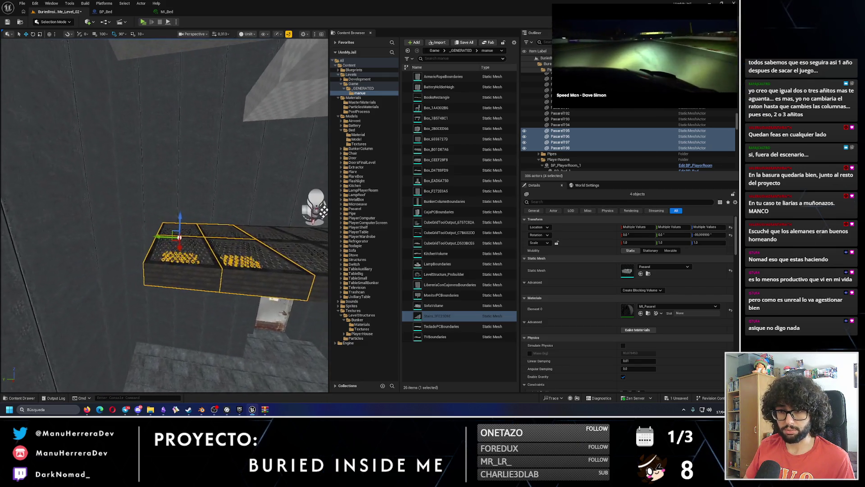
key(ctrl+z)
key(f)
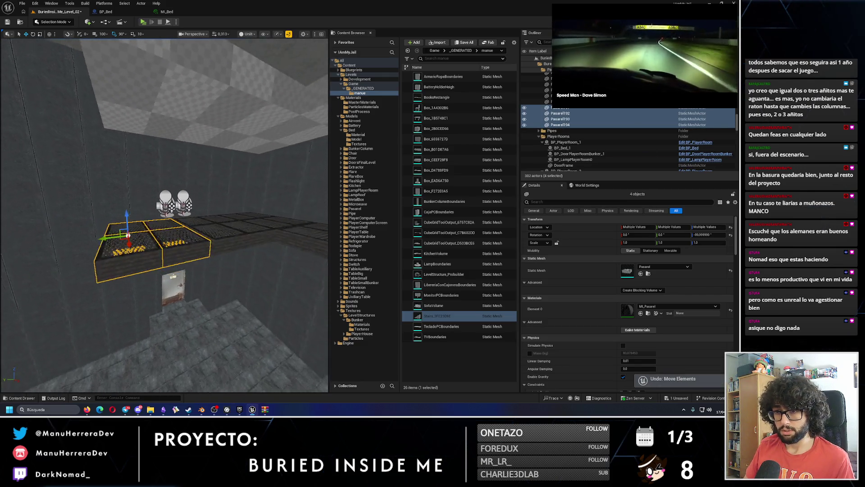
drag(103, 233, 197, 247)
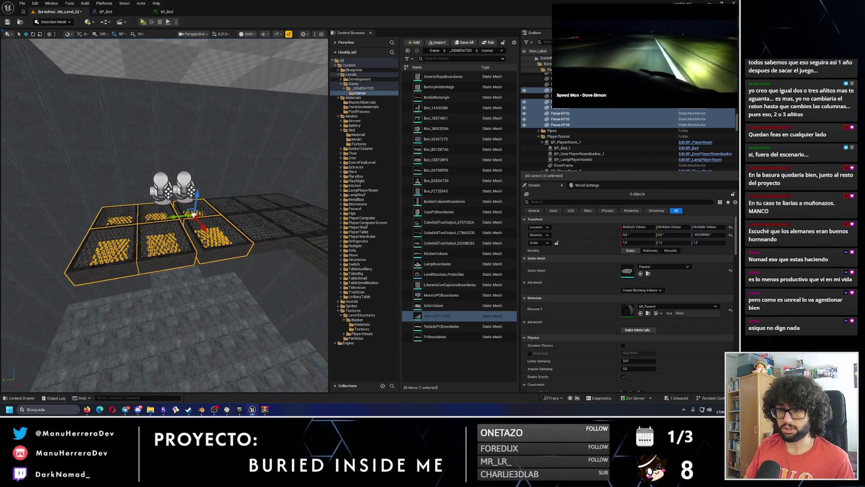
Step: Select six grate tiles and frame them in the view
click(199, 259)
ctrl+click(144, 219)
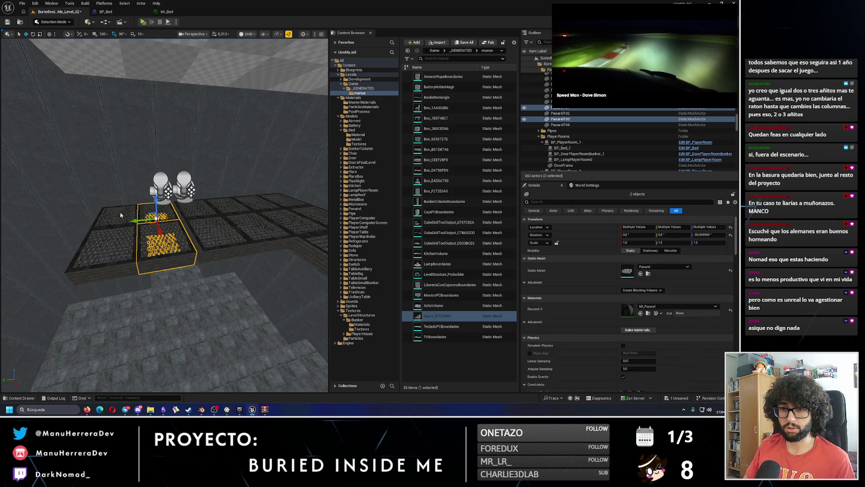
ctrl+click(101, 255)
scroll(114, 230, up, 8)
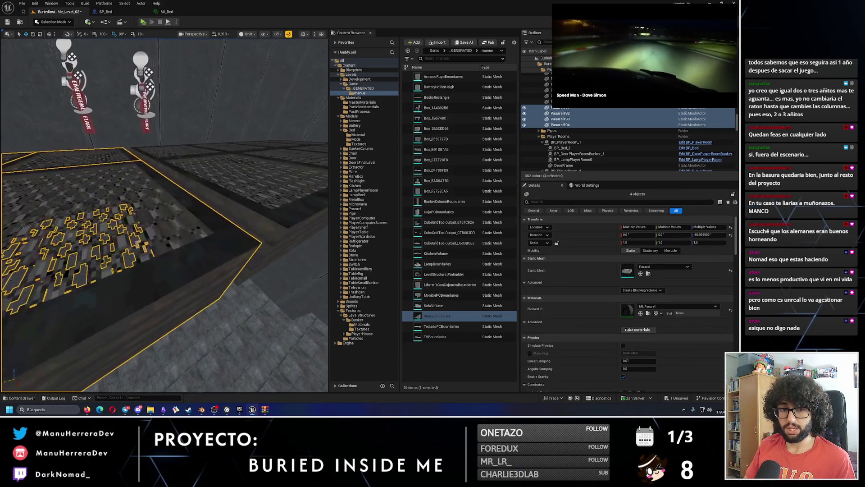
drag(171, 249, 171, 249)
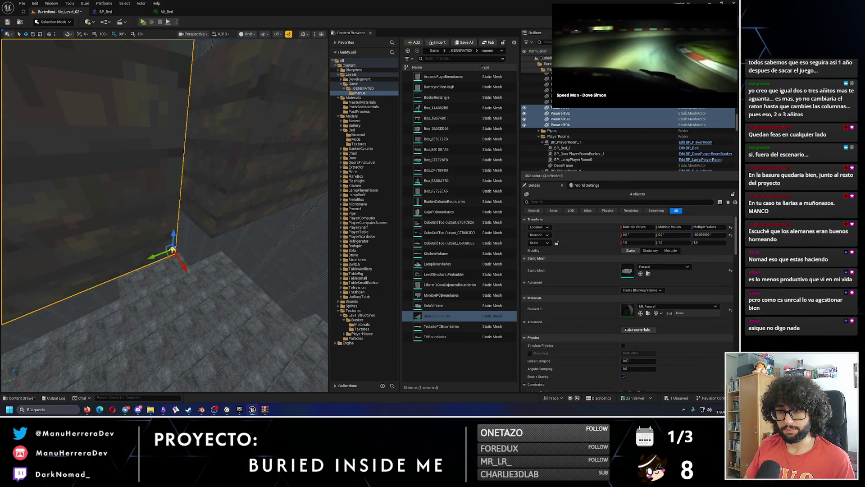
drag(162, 258, 185, 258)
key(f)
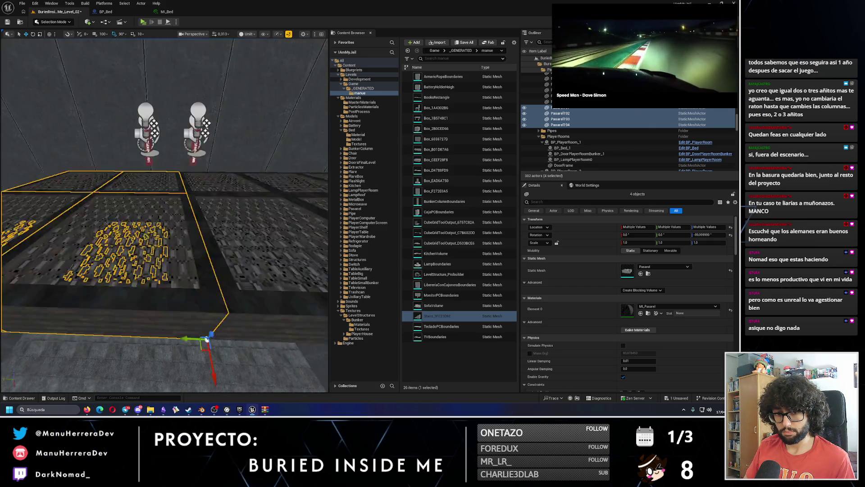
ctrl+click(168, 278)
mouse_move(168, 278)
mouse_down()
mouse_move(305, 313)
mouse_move(122, 342)
mouse_move(131, 347)
mouse_move(119, 281)
mouse_move(58, 260)
mouse_move(143, 264)
mouse_up()
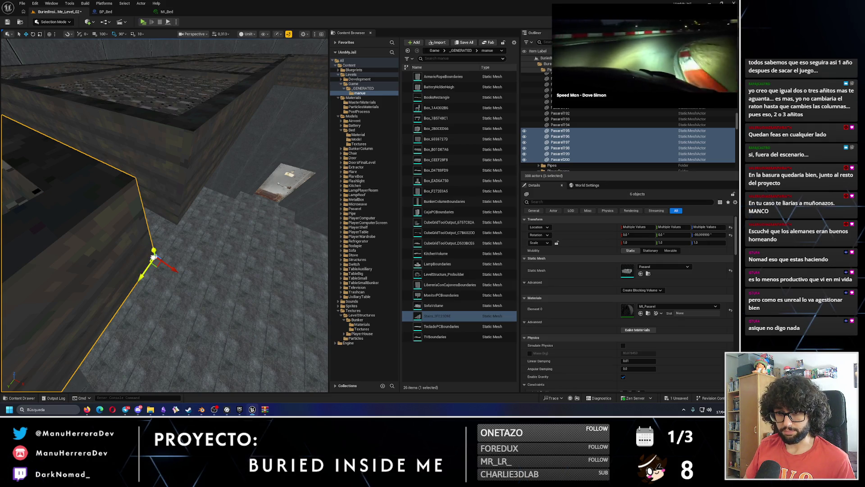
Step: Undo the stray move of wall piece Level_02_12
drag(145, 277, 175, 242)
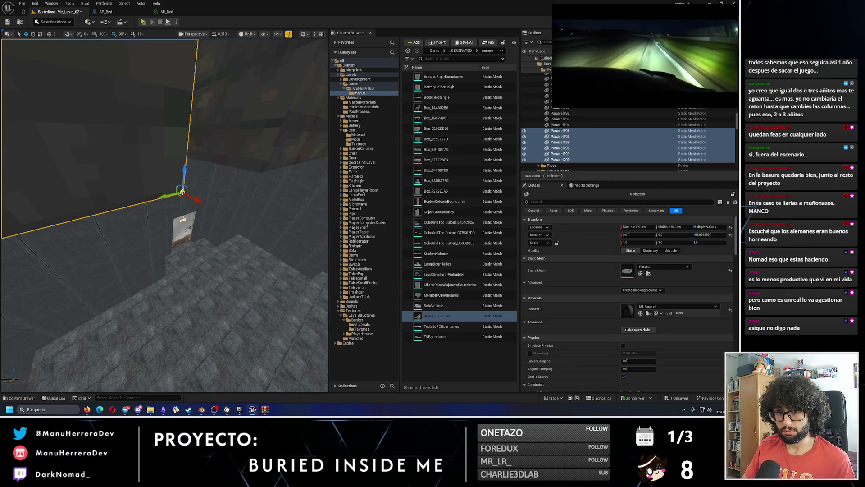
mouse_move(182, 192)
mouse_down()
mouse_move(241, 199)
mouse_move(251, 209)
mouse_move(153, 172)
mouse_move(165, 182)
mouse_move(200, 173)
mouse_move(194, 199)
mouse_move(119, 169)
mouse_up()
click(210, 167)
key(ctrl+z)
Step: Select three walkway grates and view them toward the door
ctrl+click(118, 169)
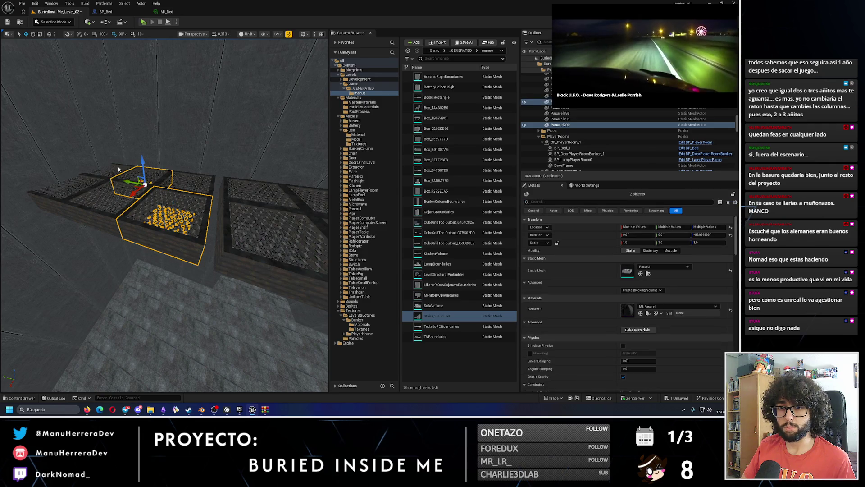
ctrl+click(95, 179)
ctrl+click(187, 183)
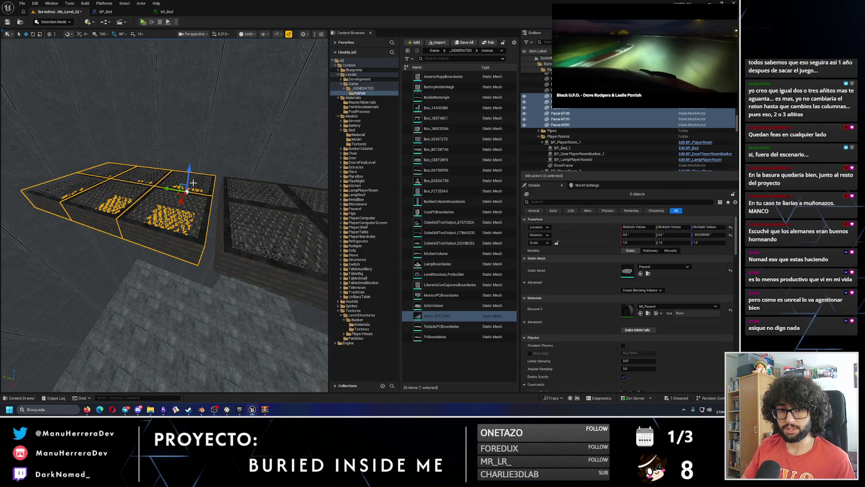
scroll(193, 207, up, 5)
mouse_move(199, 237)
mouse_down()
mouse_move(152, 228)
mouse_move(178, 247)
mouse_up()
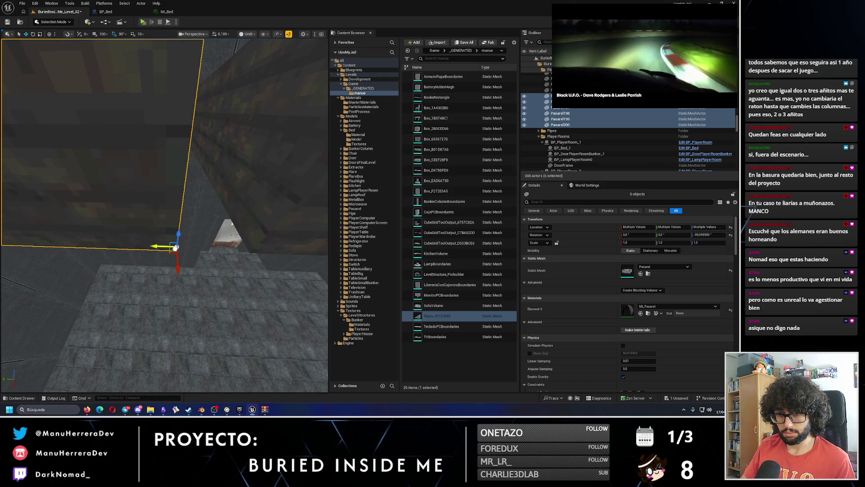
mouse_move(176, 250)
mouse_down()
mouse_move(169, 289)
mouse_move(263, 279)
mouse_move(252, 252)
mouse_move(225, 298)
mouse_move(202, 274)
mouse_up()
Step: Delete the checkered CubeGridToolOutput3 grid plane and select two grate tiles near the door
click(225, 203)
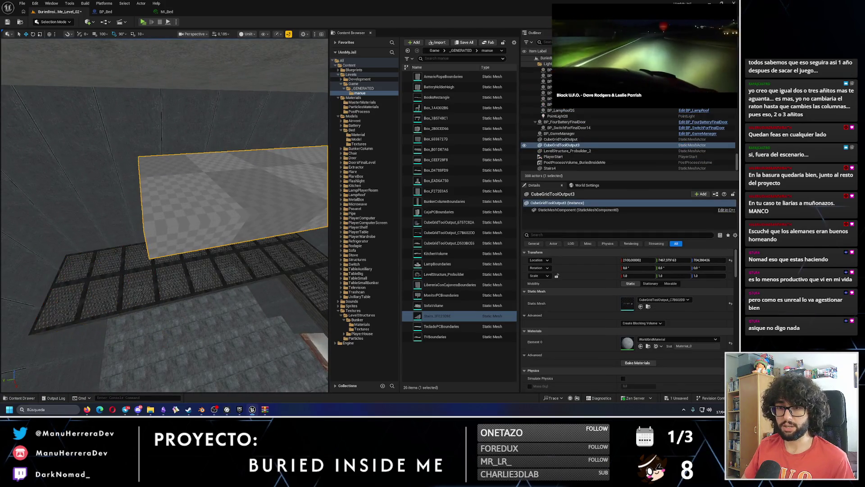
key(Delete)
mouse_move(202, 154)
mouse_down()
mouse_move(180, 149)
mouse_move(208, 144)
mouse_move(189, 162)
mouse_move(151, 257)
mouse_move(227, 277)
mouse_move(172, 263)
mouse_up()
click(151, 258)
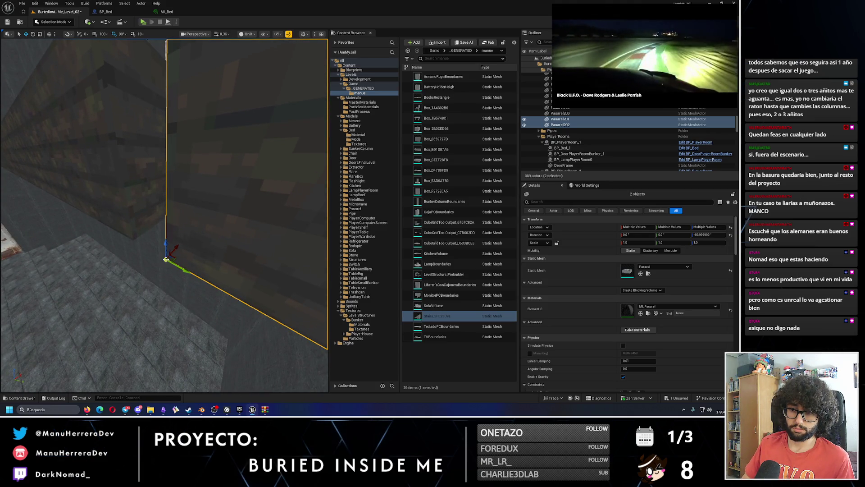
mouse_move(172, 261)
mouse_down()
mouse_move(138, 247)
mouse_move(131, 173)
mouse_up()
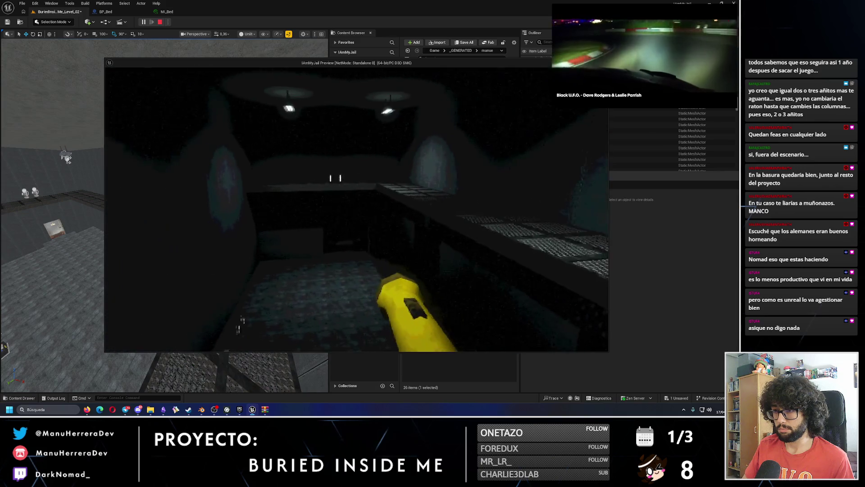
Step: Show the stat engine figures while sprinting along the grate walkway, then stop the preview
key(grave)
text(eg)
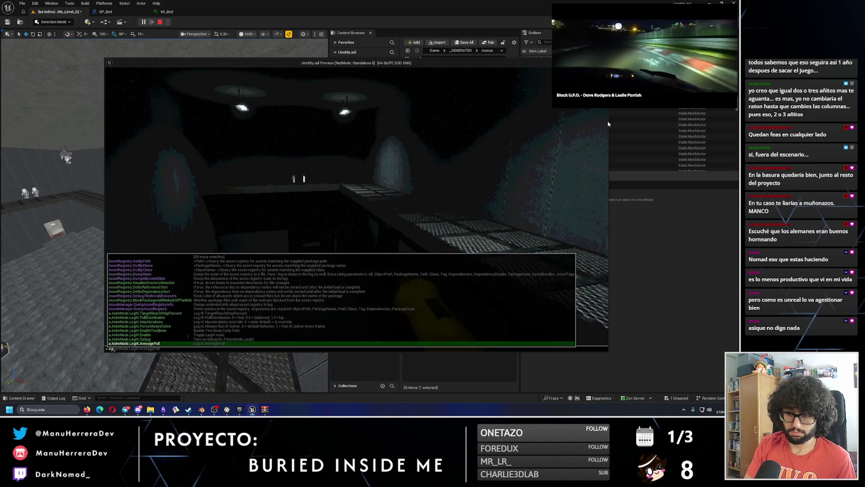
text(inesngineToDisplayRate)
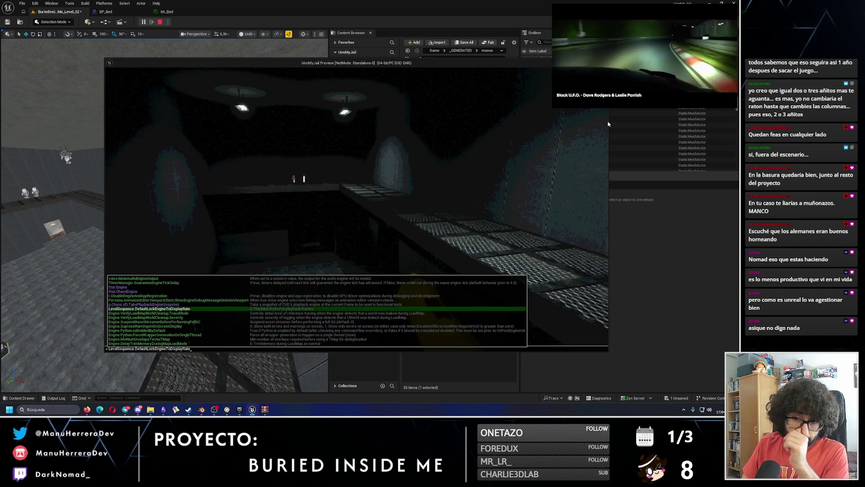
key(Up)
key(Up)
key(Return)
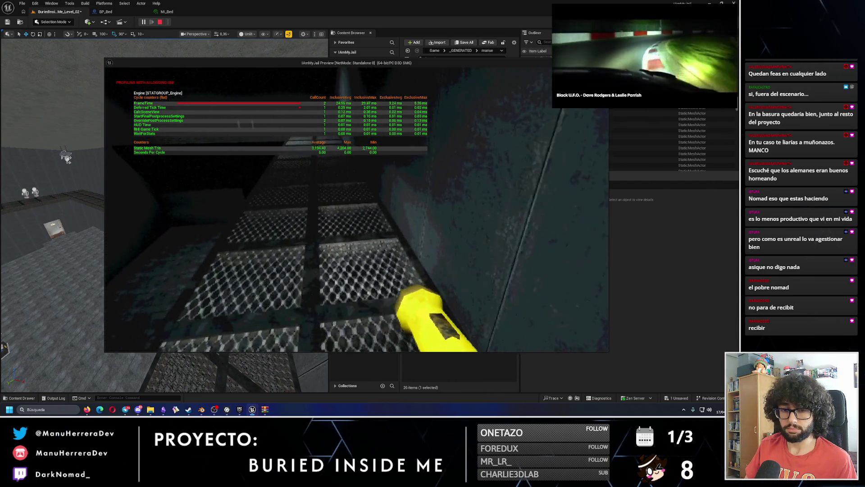
key(shift)
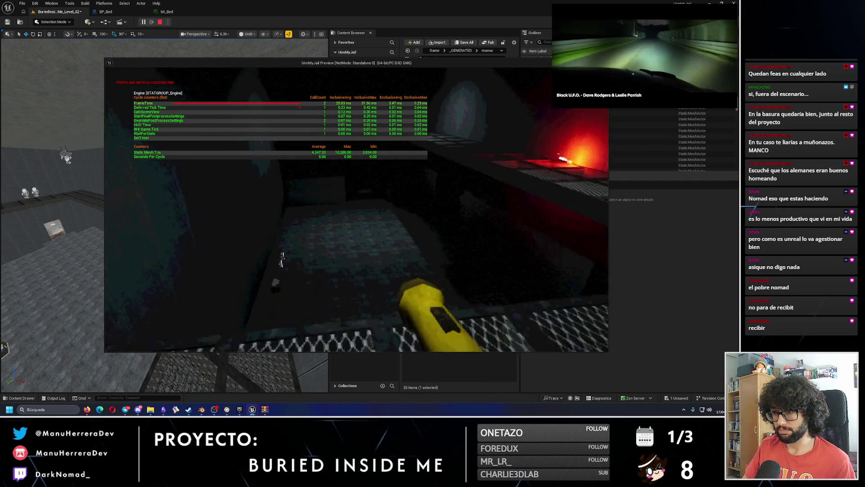
key(Escape)
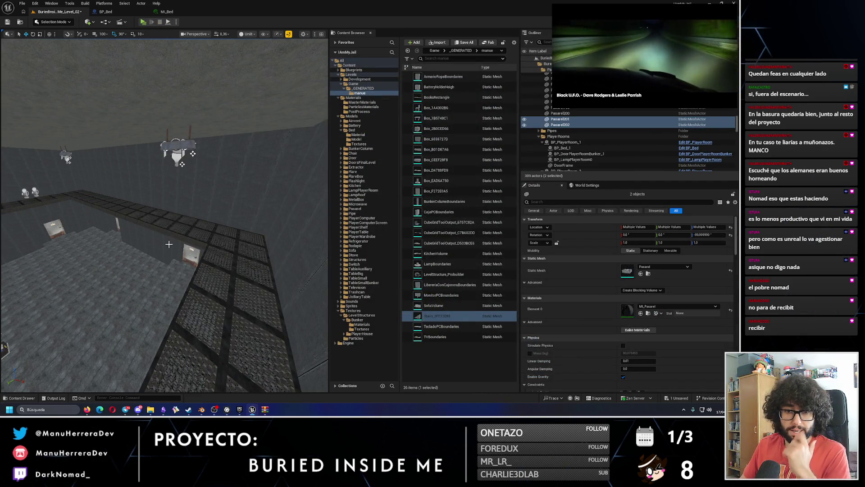
Step: Save BuriedInsideMe_Level_02 and open BuriedInsideMe_Level_01 from the Game folder
scroll(164, 215, down, 10)
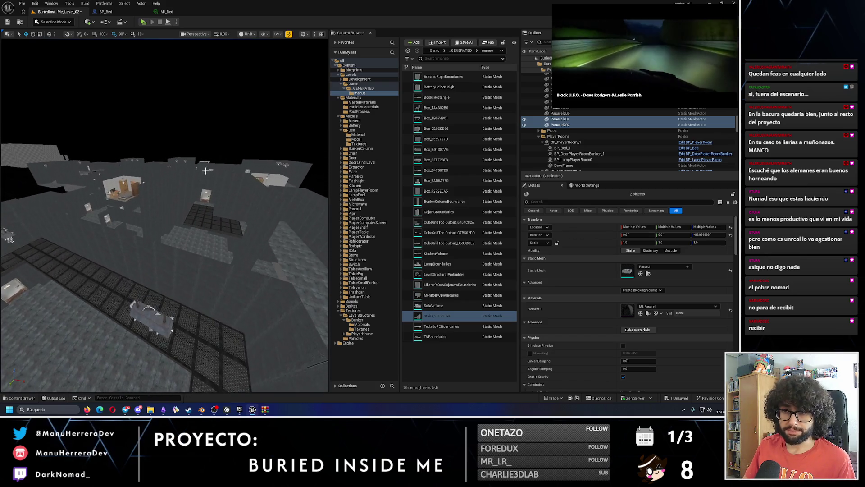
key(Escape)
scroll(164, 215, up, 2)
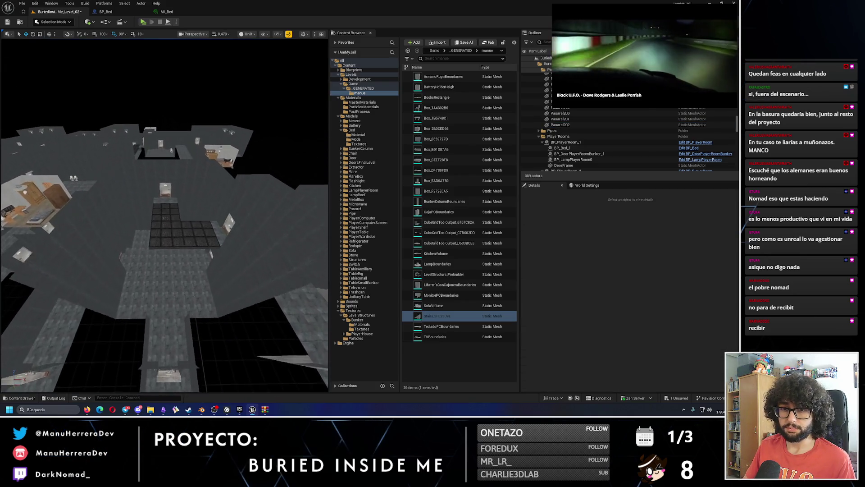
mouse_move(164, 215)
mouse_down()
mouse_move(182, 203)
mouse_move(176, 207)
mouse_move(214, 144)
mouse_up()
scroll(185, 198, up, 1)
scroll(176, 207, up, 1)
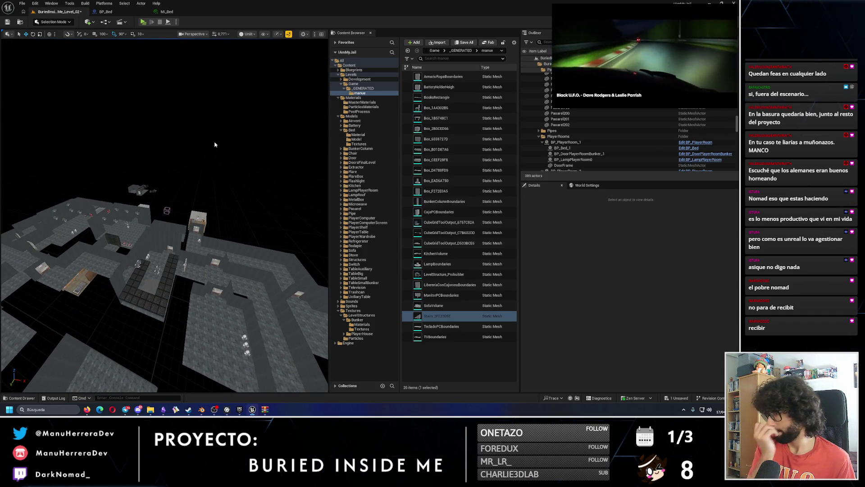
click(353, 84)
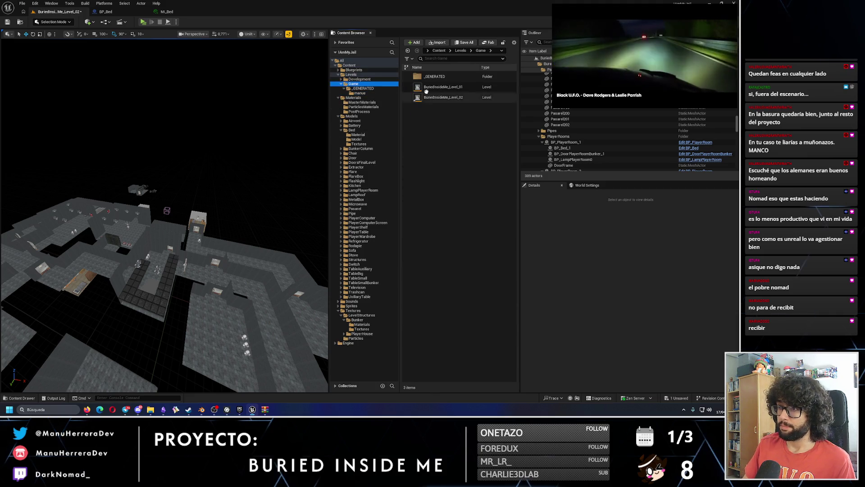
double_click(443, 86)
click(386, 269)
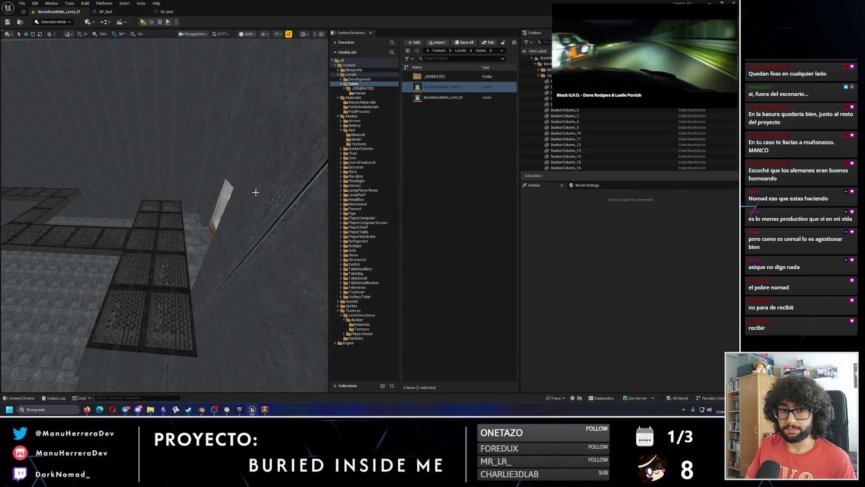
Step: Select the stacked columns BunkerColumn_43–46 and reopen BuriedInsideMe_Level_02
drag(255, 194, 217, 171)
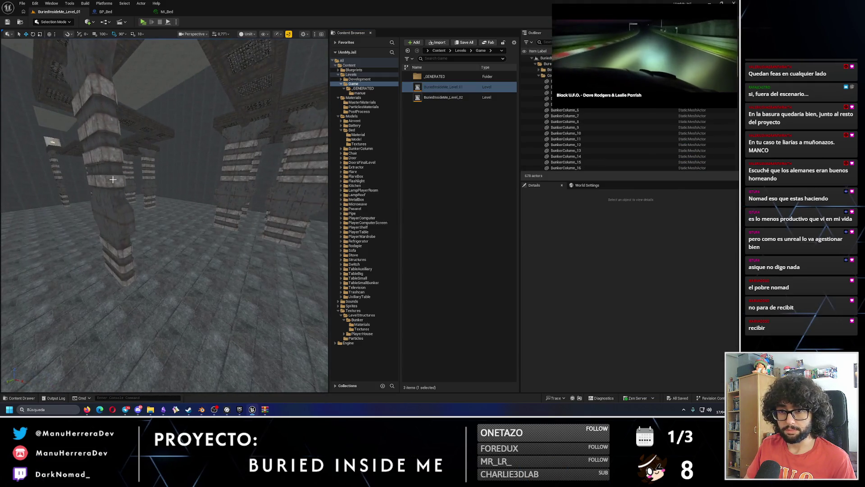
click(131, 203)
mouse_move(684, 69)
mouse_down()
mouse_move(187, 118)
mouse_move(148, 78)
mouse_up()
scroll(658, 126, up, 3)
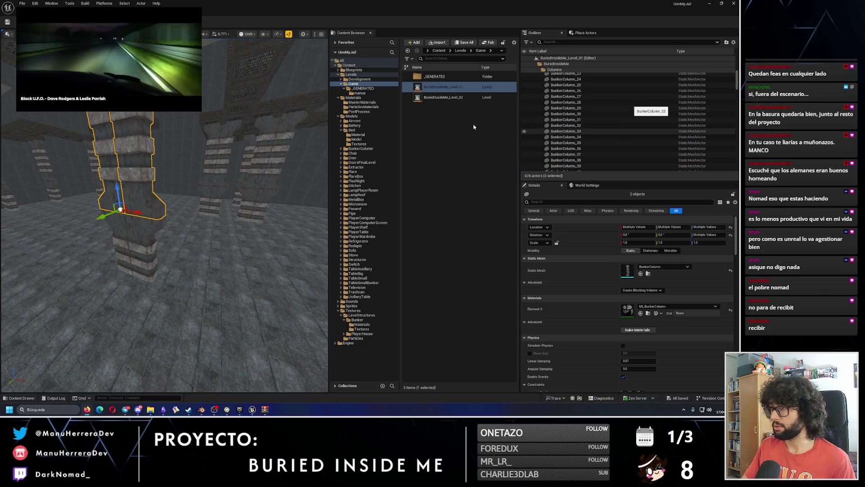
ctrl+click(145, 228)
ctrl+click(115, 227)
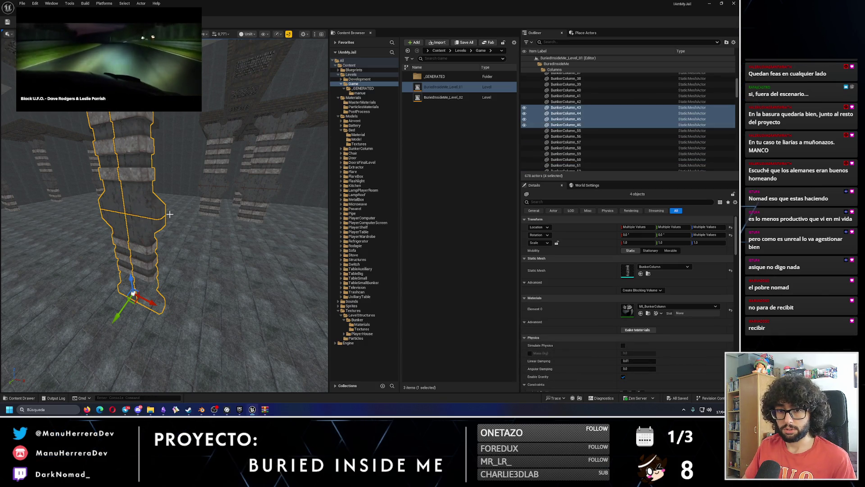
double_click(473, 99)
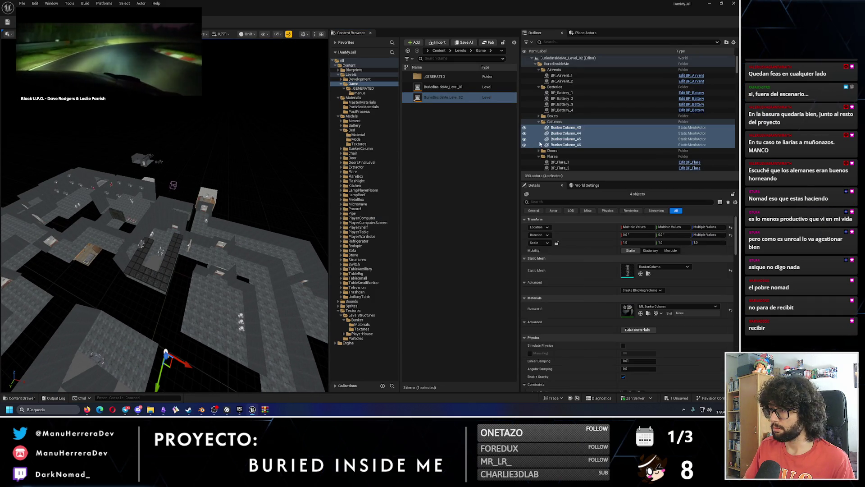
key(f)
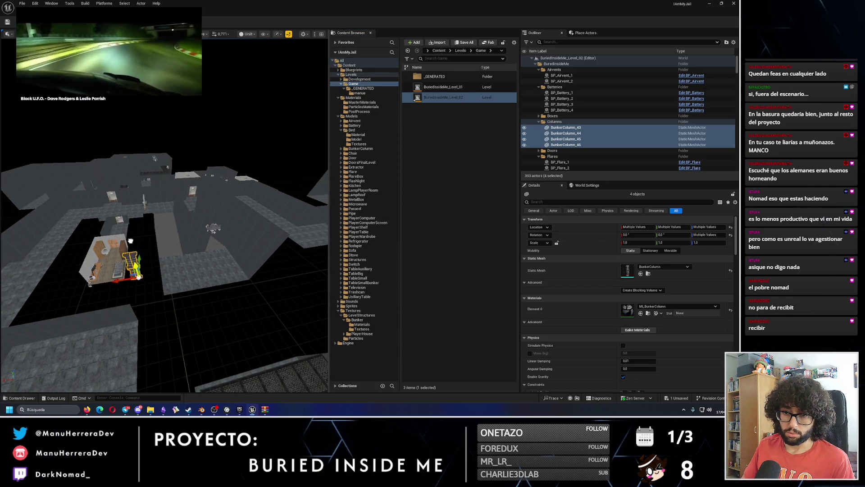
mouse_move(164, 216)
mouse_down()
mouse_move(156, 288)
mouse_move(124, 314)
mouse_move(141, 282)
mouse_up()
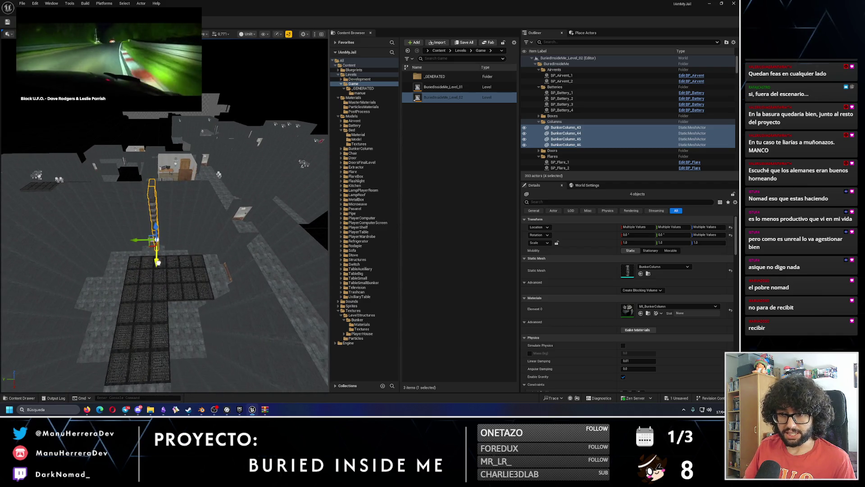
key(f)
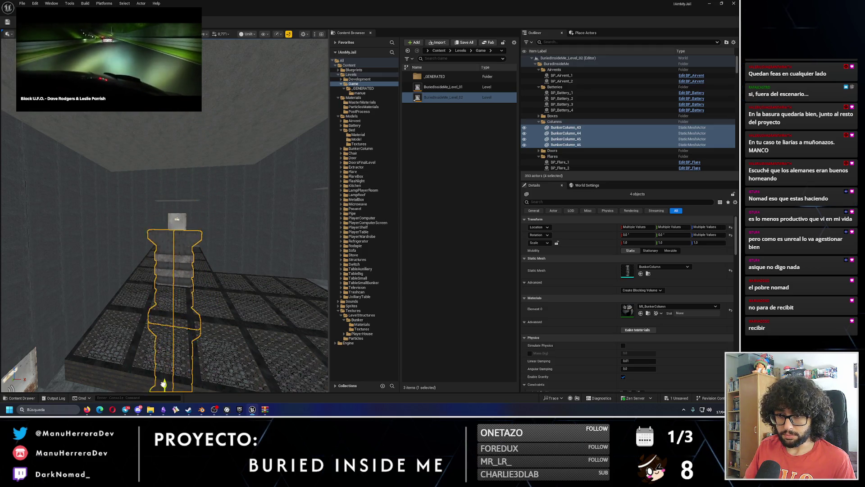
mouse_move(159, 368)
mouse_down()
mouse_move(151, 322)
mouse_move(155, 253)
mouse_up()
drag(156, 294, 272, 378)
drag(150, 245, 158, 315)
mouse_move(177, 258)
mouse_down()
mouse_move(179, 284)
mouse_move(185, 234)
mouse_up()
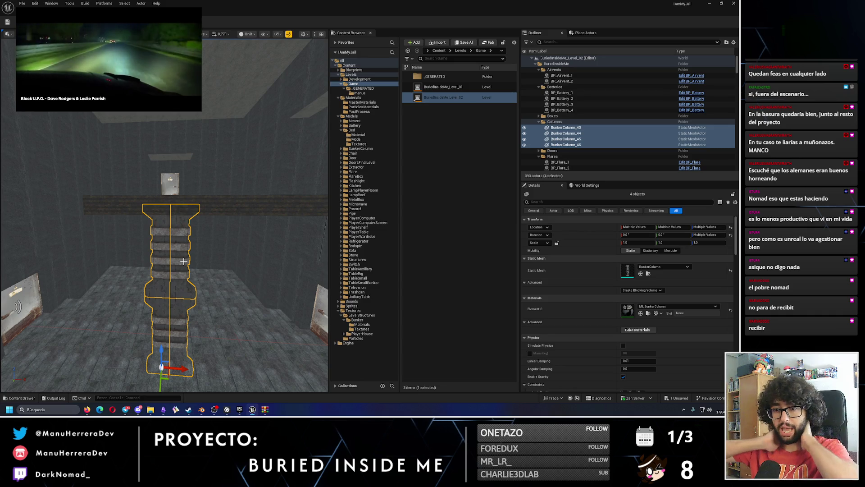
drag(183, 261, 184, 235)
drag(164, 302, 163, 319)
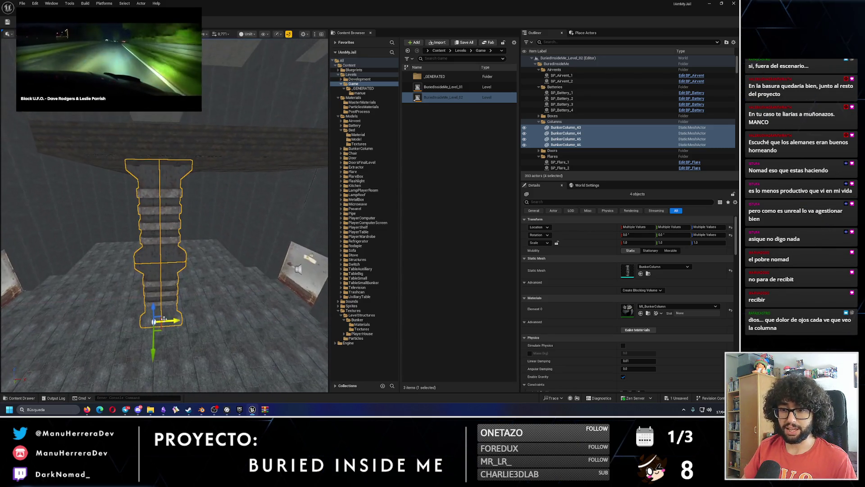
Step: Add the duplicate columns BunkerColumn_47–50 and inspect them up close from several sides
key(ctrl+d)
key(e)
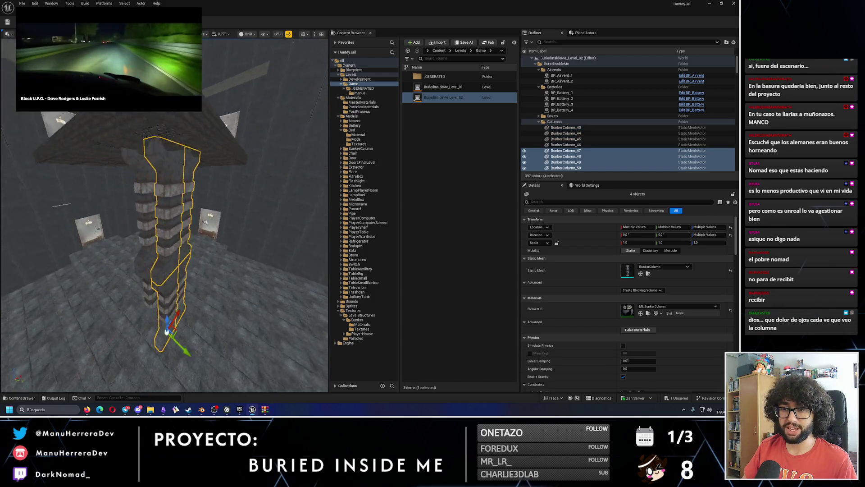
drag(197, 366, 196, 325)
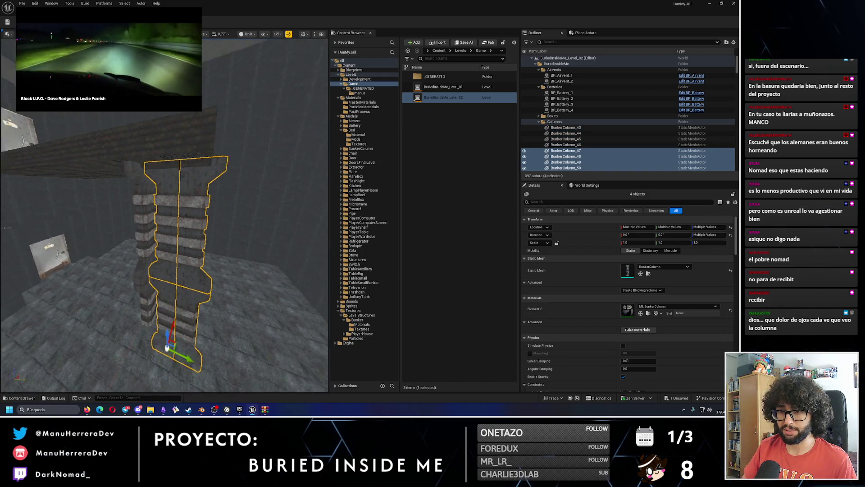
key(w)
scroll(182, 270, up, 5)
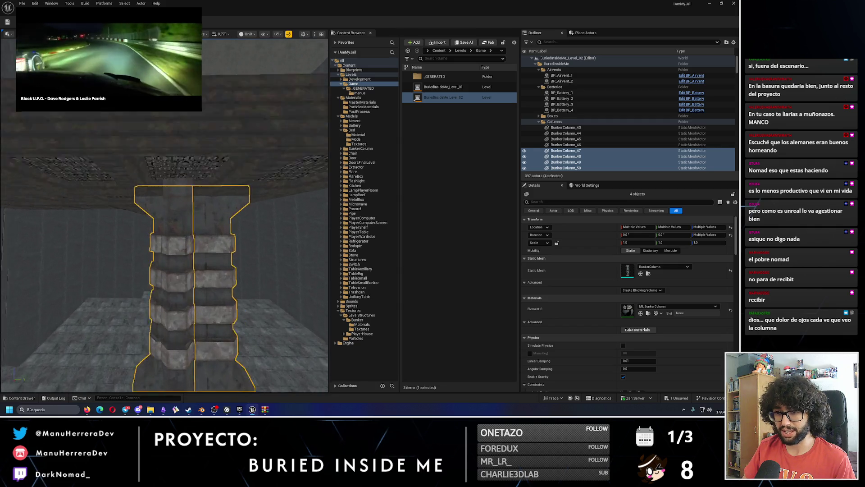
mouse_move(190, 189)
mouse_down()
mouse_move(202, 203)
mouse_move(230, 200)
mouse_up()
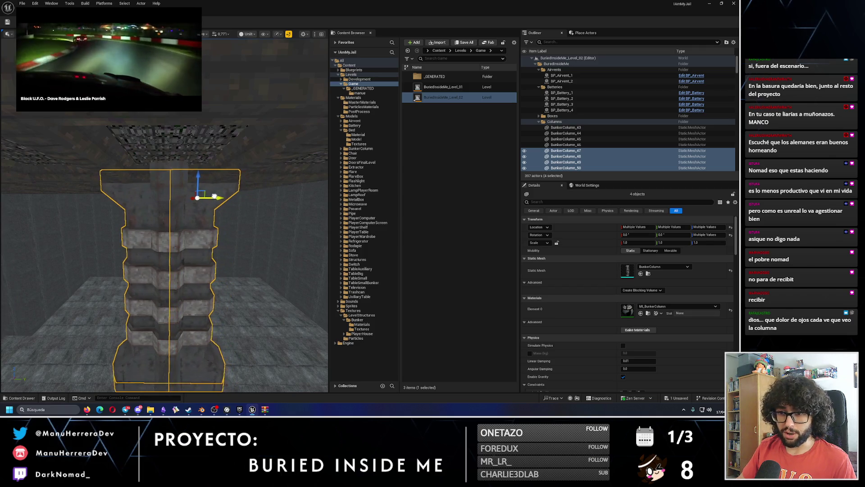
mouse_move(213, 194)
mouse_down()
mouse_move(149, 200)
mouse_move(198, 210)
mouse_move(202, 258)
mouse_up()
Step: Save BuriedInsideMe_Level_02
key(ctrl+s)
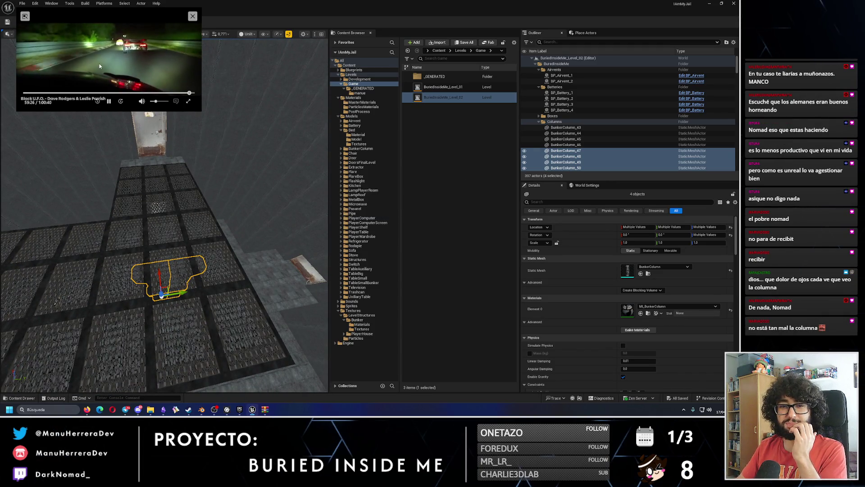
mouse_move(105, 65)
mouse_down()
mouse_move(214, 78)
mouse_move(528, 87)
mouse_move(641, 59)
mouse_up()
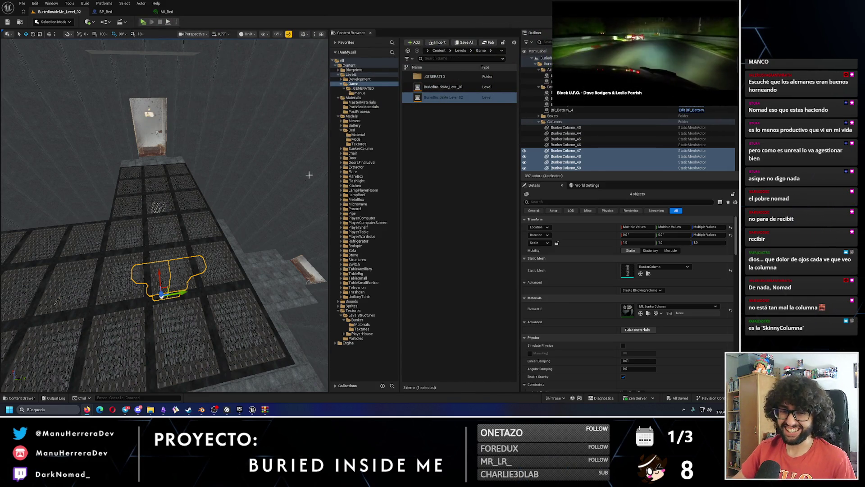
scroll(309, 175, up, 5)
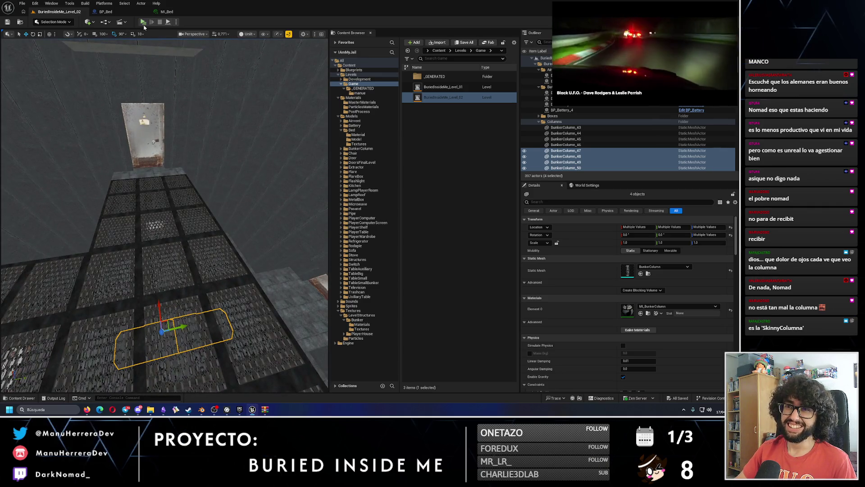
key(alt+p)
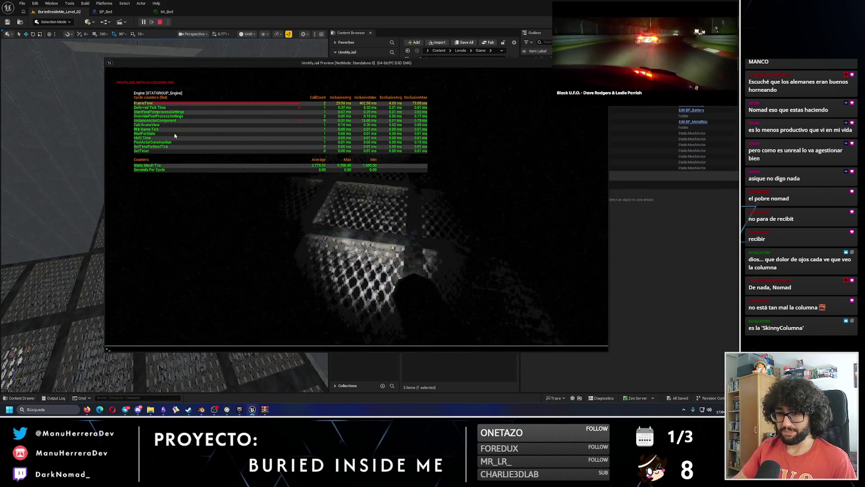
key(grave)
text(engine)
key(Up)
key(Up)
key(Up)
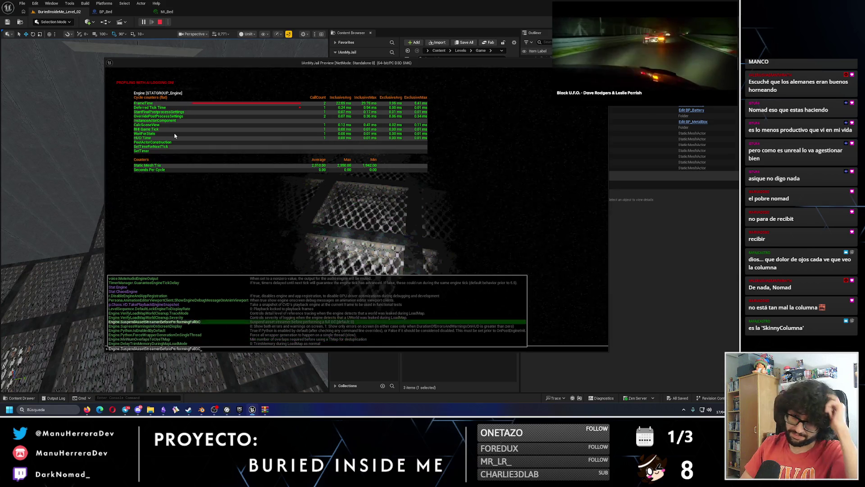
key(Tab)
key(Return)
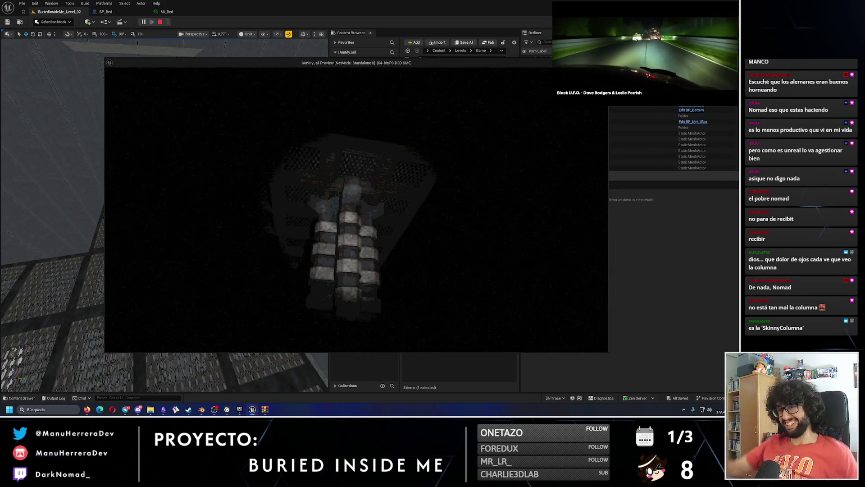
mouse_move(576, 90)
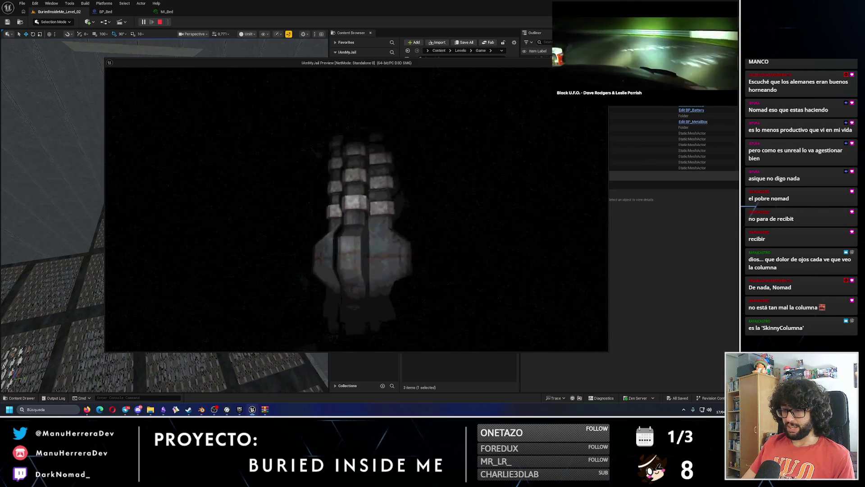
key(Escape)
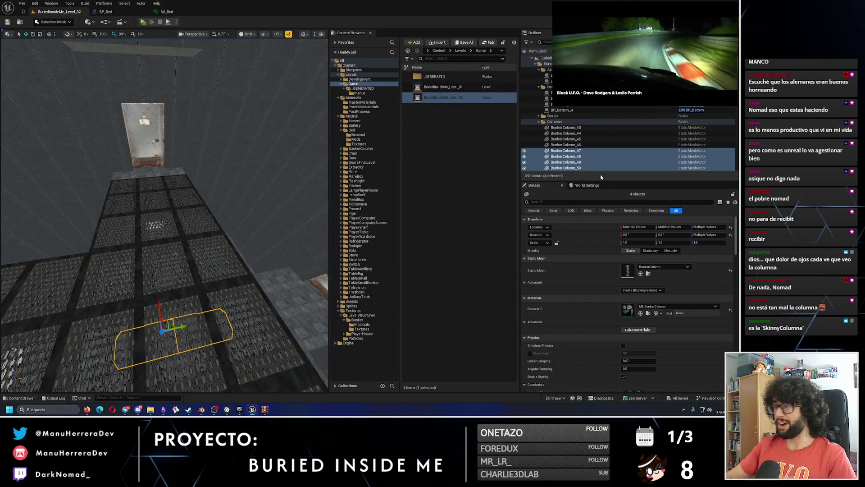
key(alt+p)
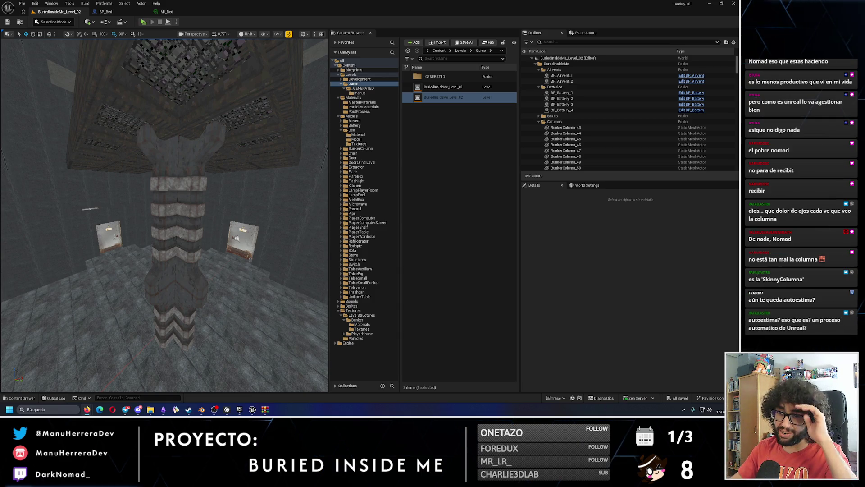
key(w)
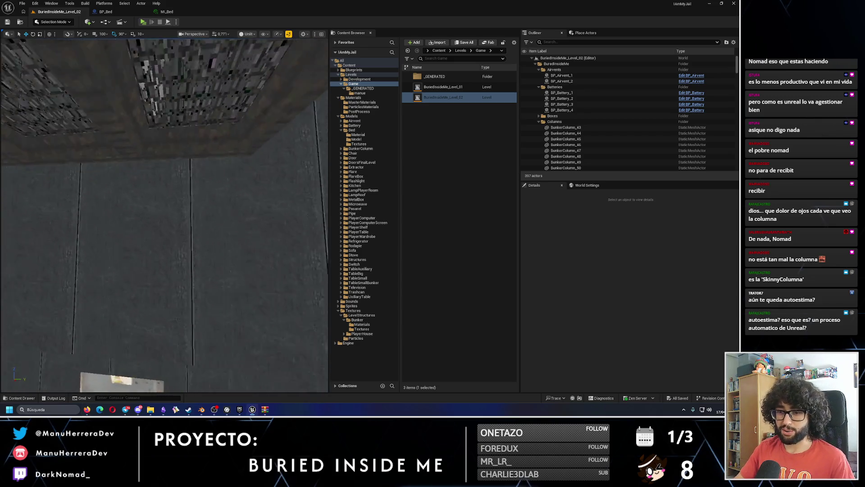
key(w)
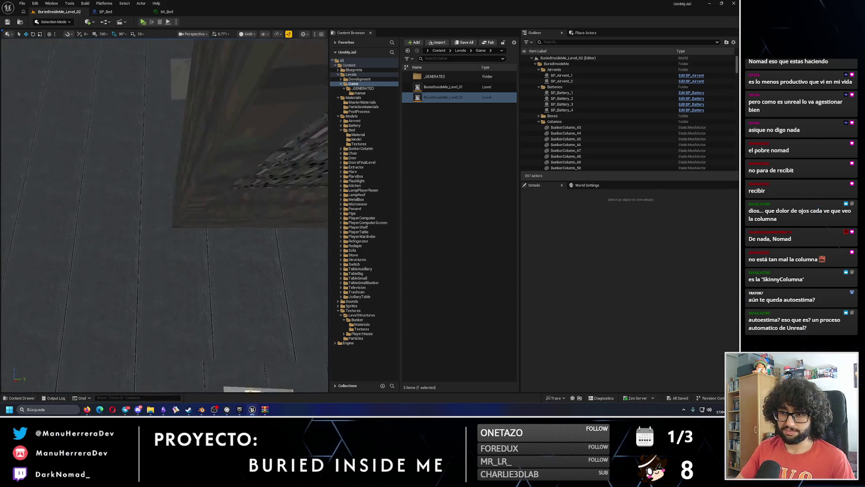
key(s)
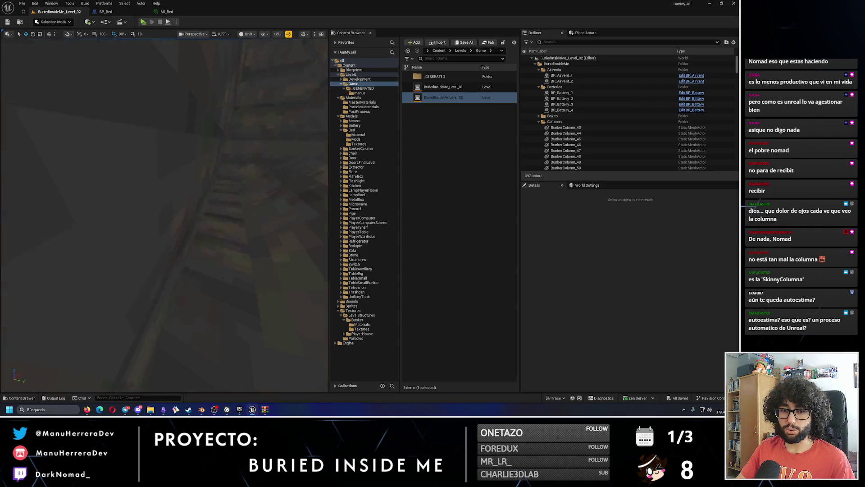
key(e)
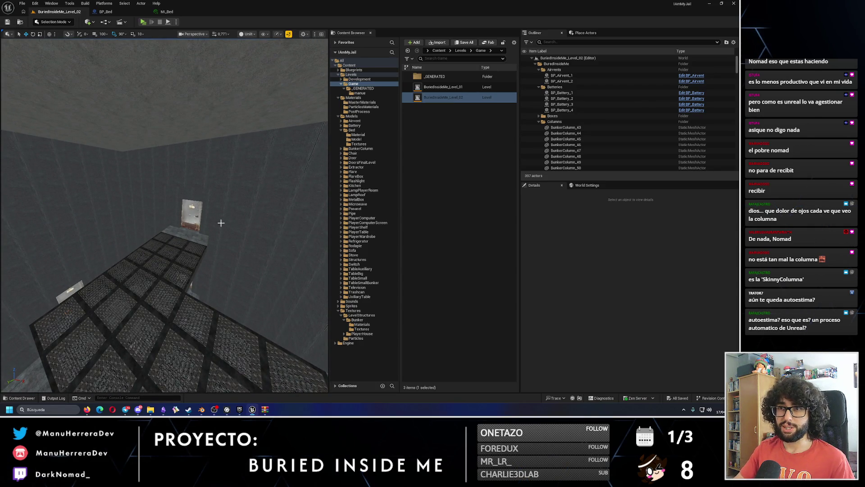
key(e)
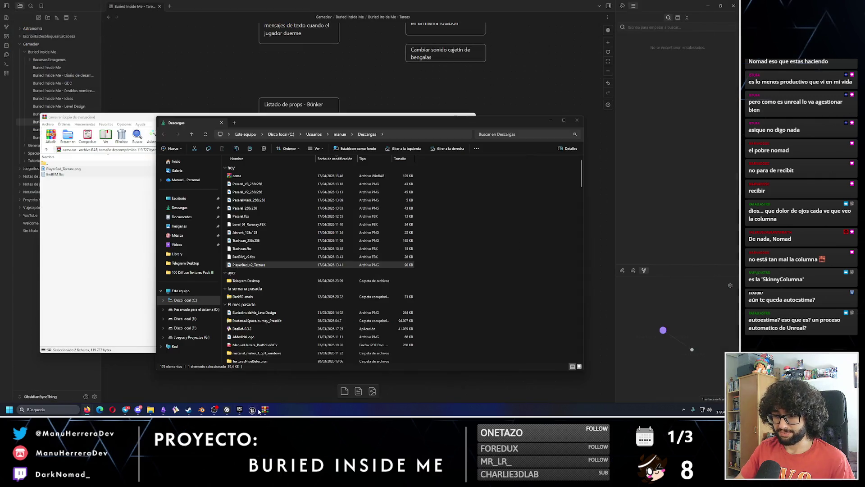
key(w)
key(s)
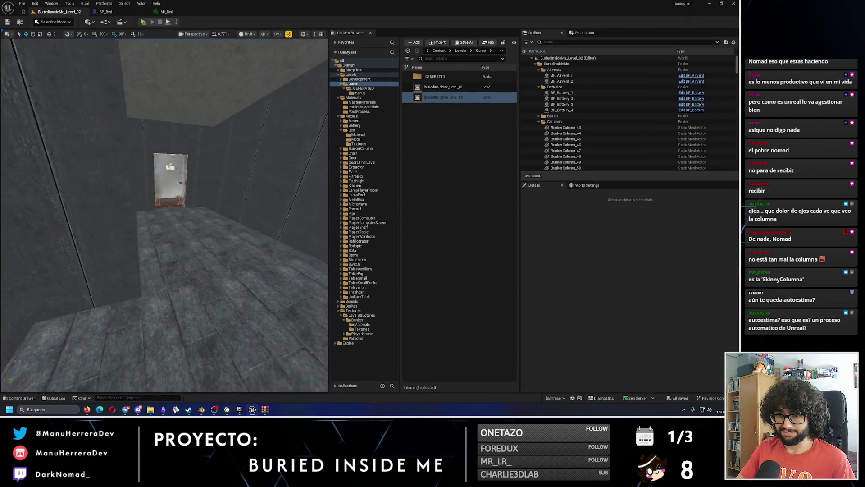
key(e)
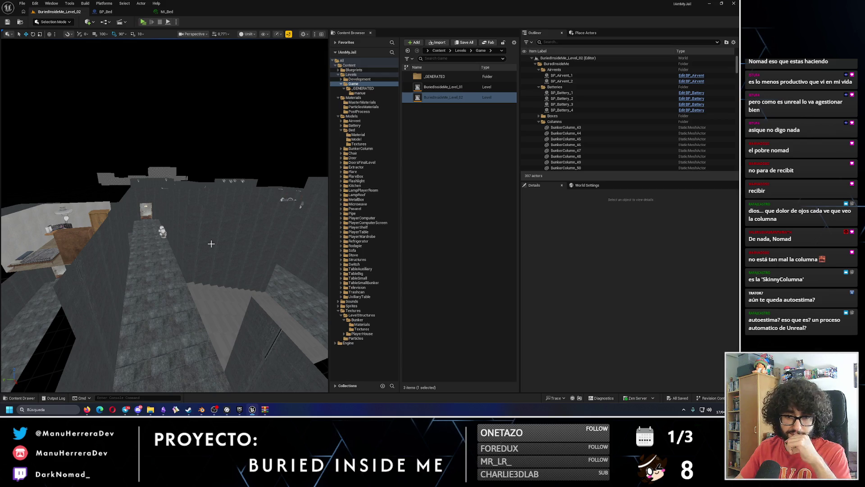
key(q)
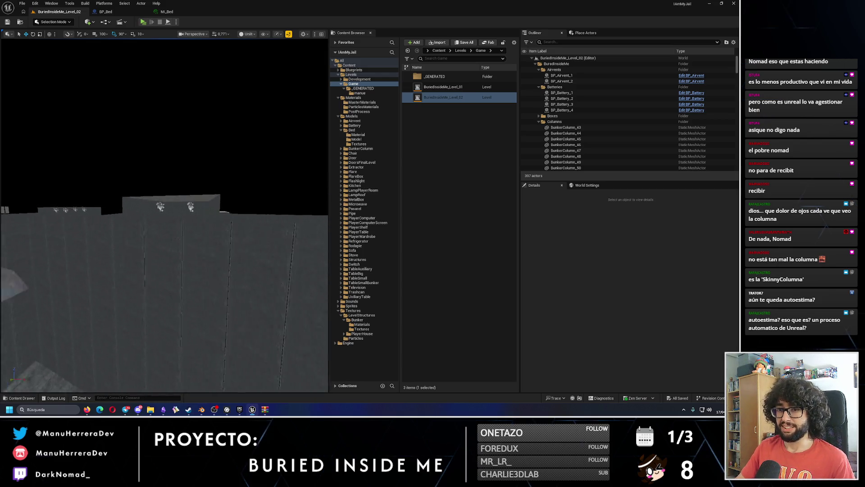
key(a)
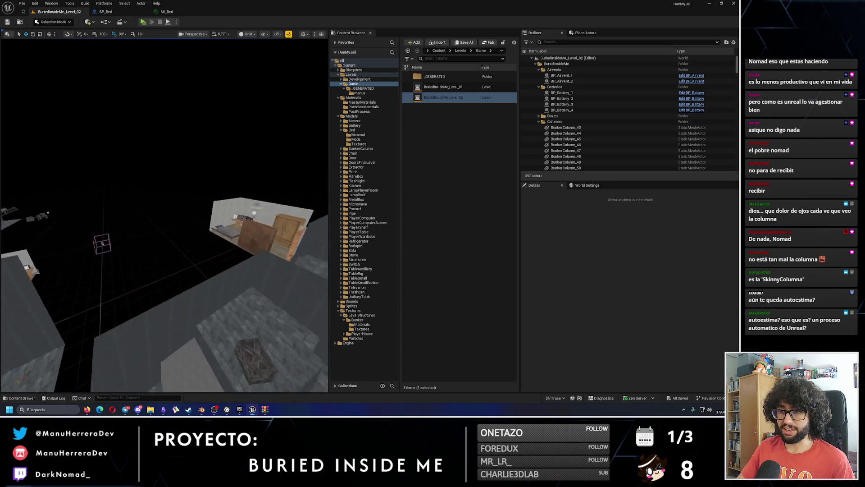
key(alt+4)
key(w)
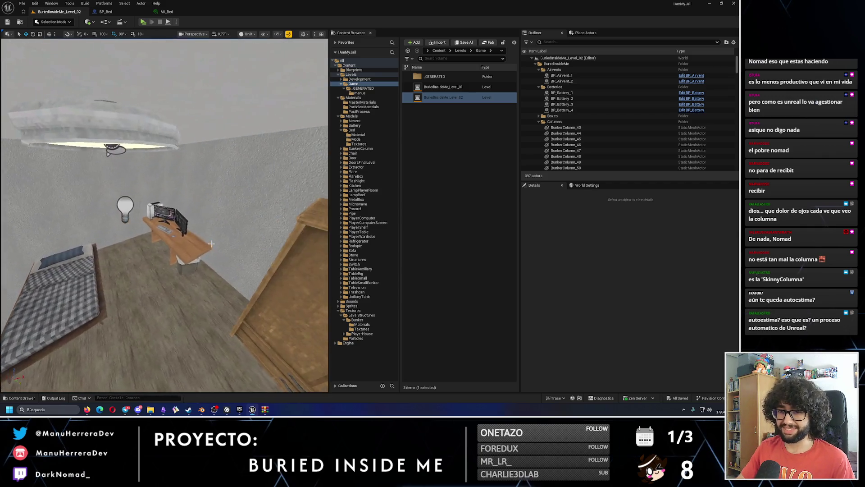
drag(210, 243, 210, 243)
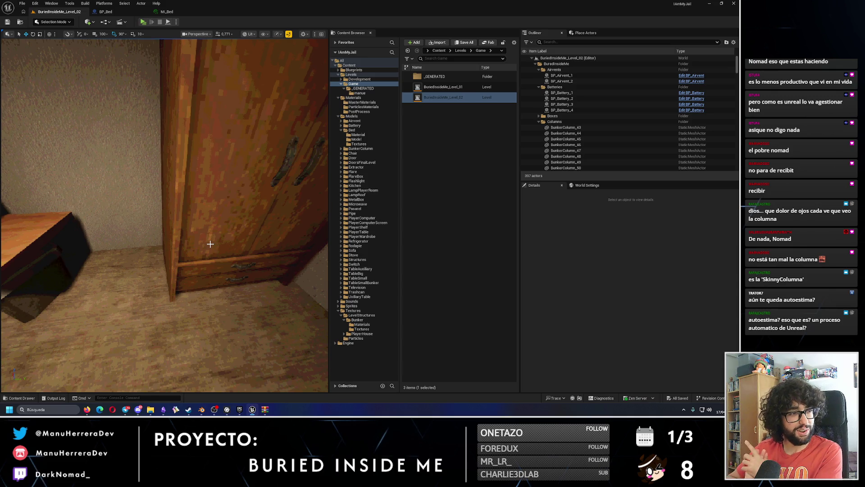
mouse_move(210, 244)
mouse_down()
mouse_move(196, 247)
mouse_move(210, 264)
mouse_up()
click(199, 246)
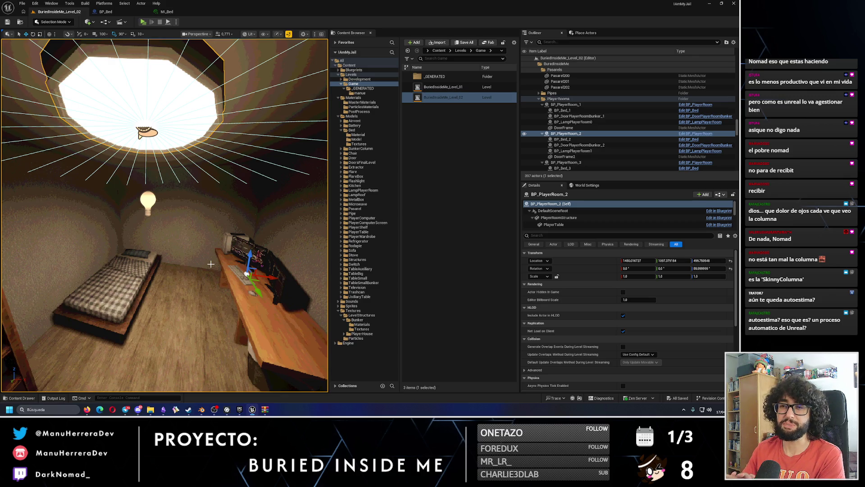
mouse_move(150, 273)
mouse_down()
mouse_move(212, 184)
mouse_move(2, 137)
mouse_up()
key(Escape)
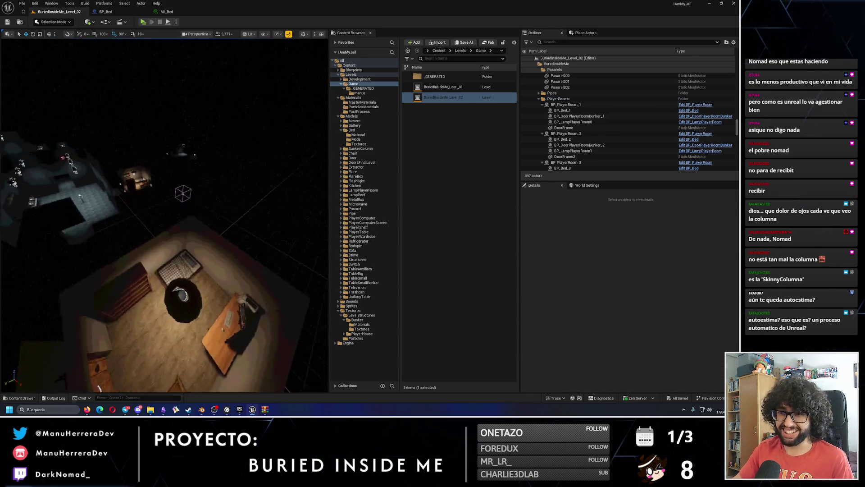
key(alt+3)
mouse_move(206, 184)
mouse_down()
mouse_move(206, 199)
mouse_move(206, 184)
mouse_move(190, 203)
mouse_up()
key(alt+4)
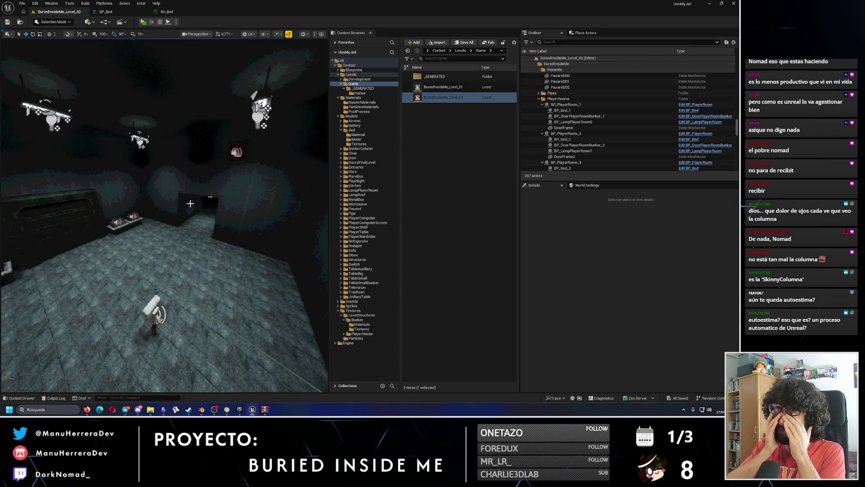
Step: Open BuriedInsideMe_Level_01 and compare the column room in Unlit and Lit views
double_click(443, 86)
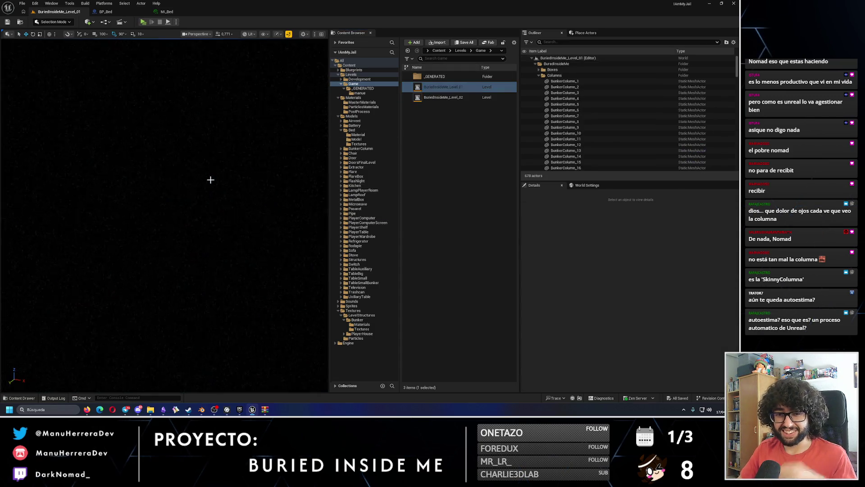
key(alt+3)
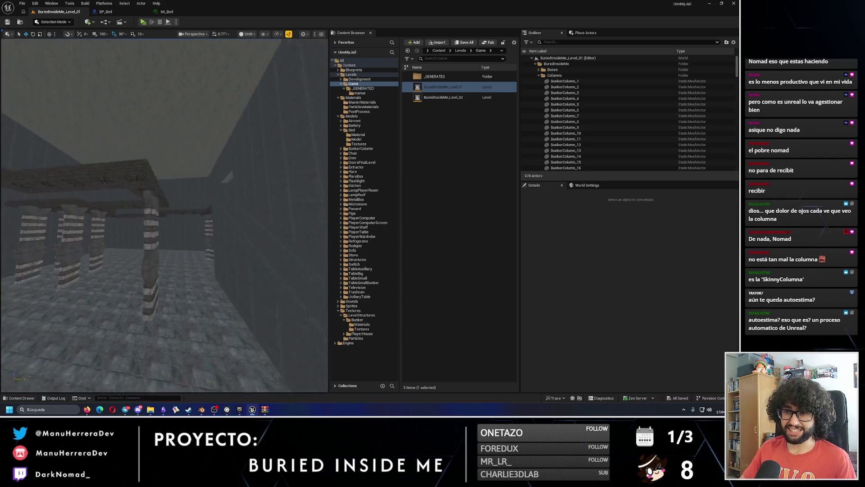
key(alt+4)
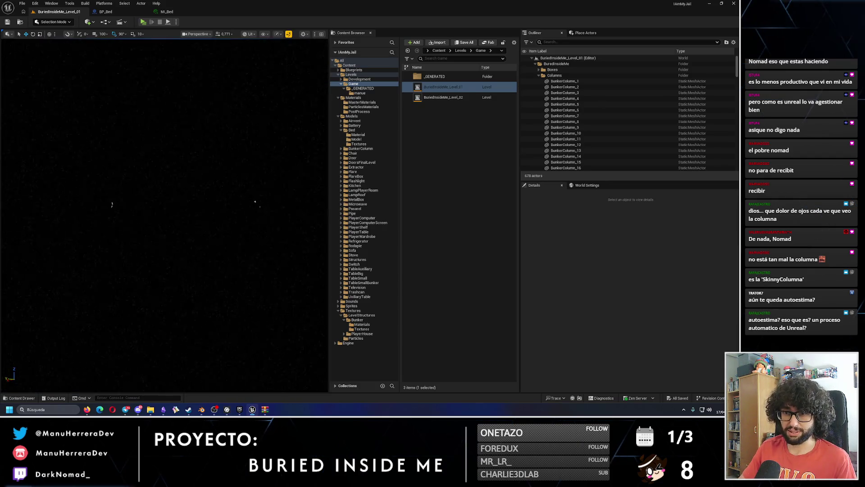
key(alt+3)
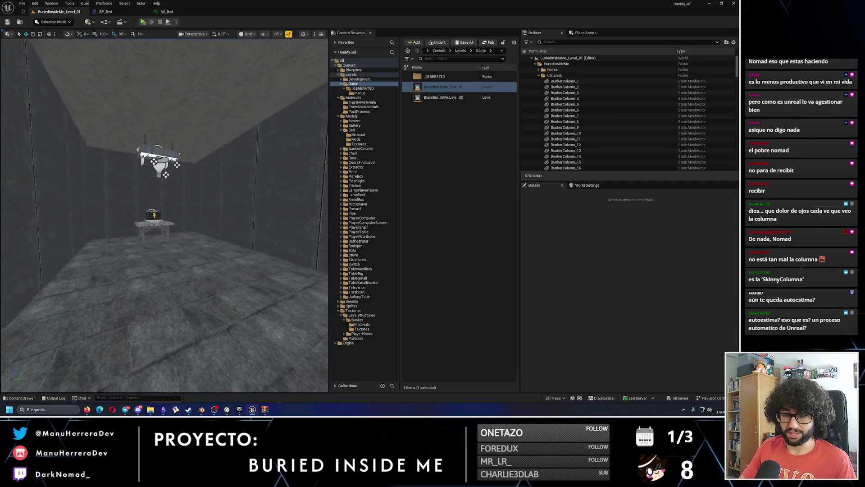
key(alt+4)
drag(165, 215, 135, 225)
Step: Select the battery and small table together and shift them slightly
key(w)
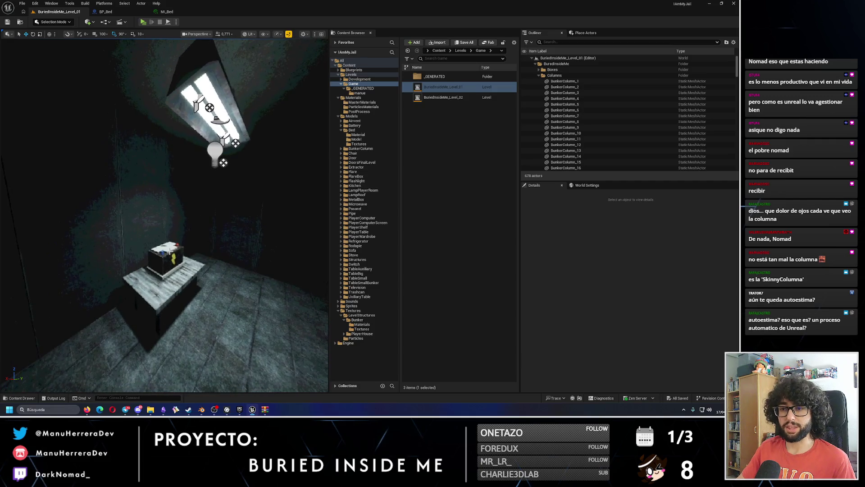
click(174, 263)
ctrl+click(142, 289)
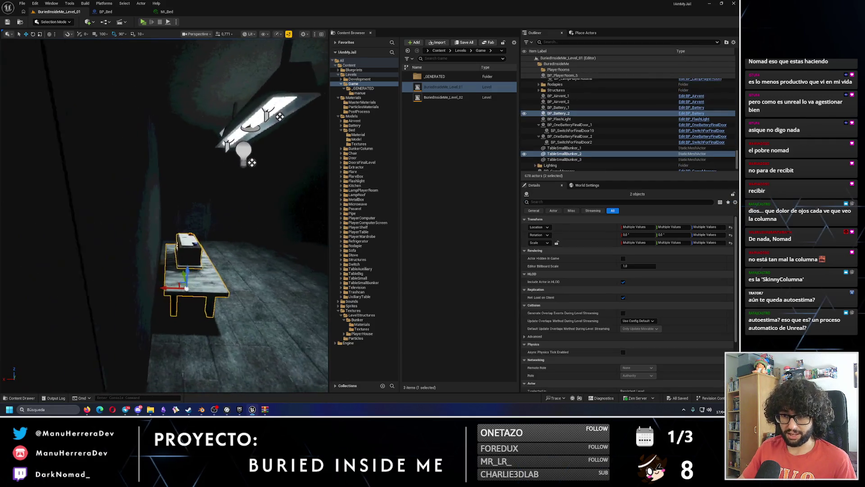
drag(142, 289, 171, 234)
drag(156, 311, 163, 305)
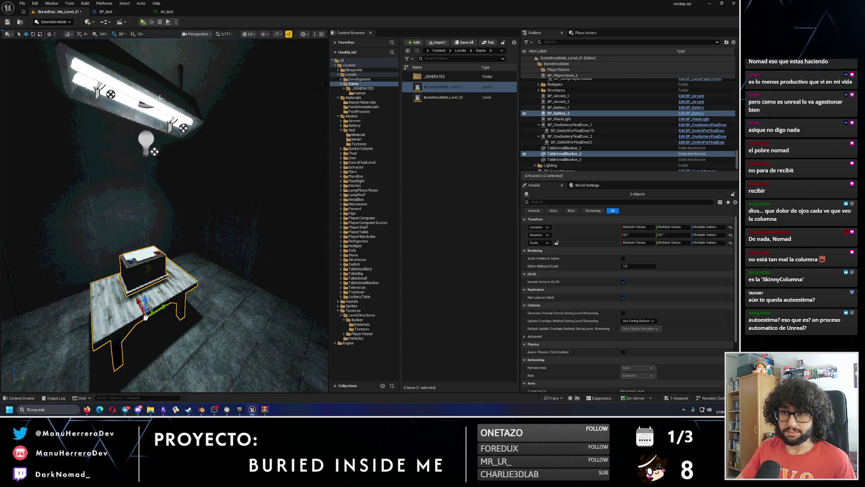
Step: Select the ceiling lamp BP_LampRoof_8 and check it in Unlit and Lit views
click(160, 96)
drag(160, 96, 194, 121)
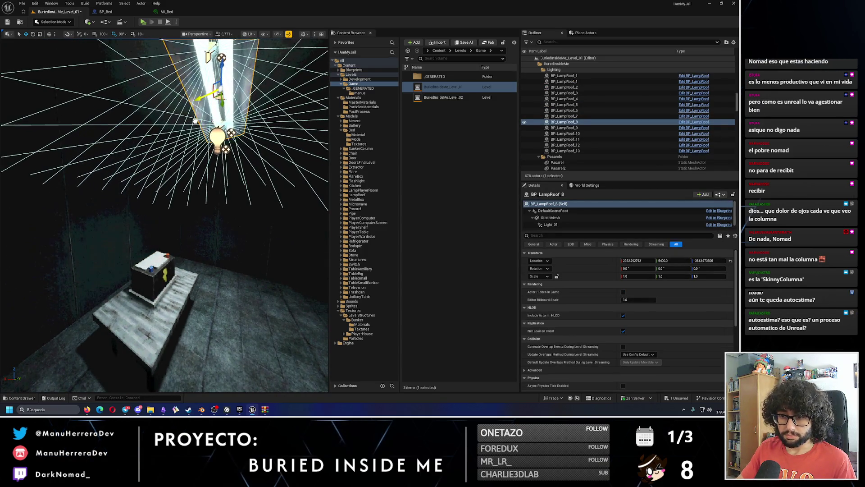
key(alt+3)
scroll(194, 121, down, 10)
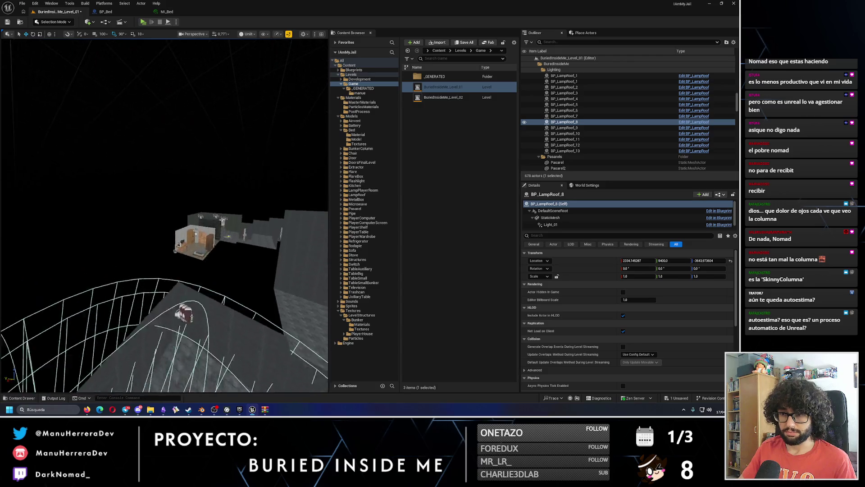
key(w)
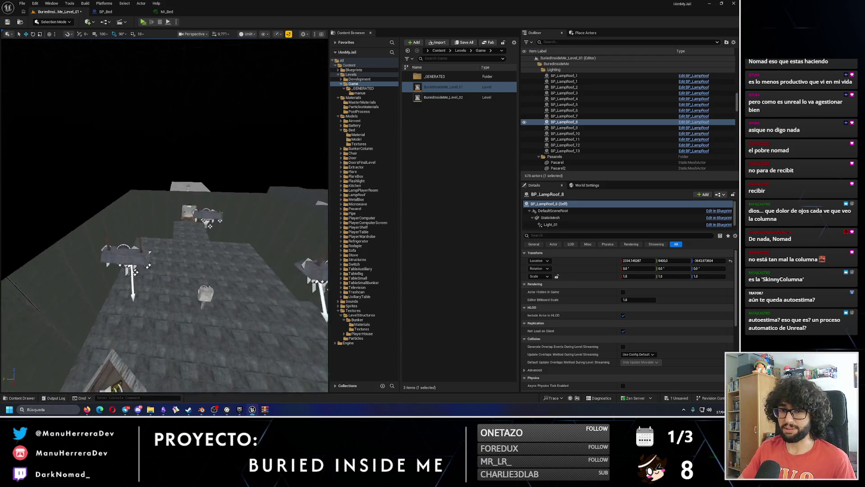
key(alt+4)
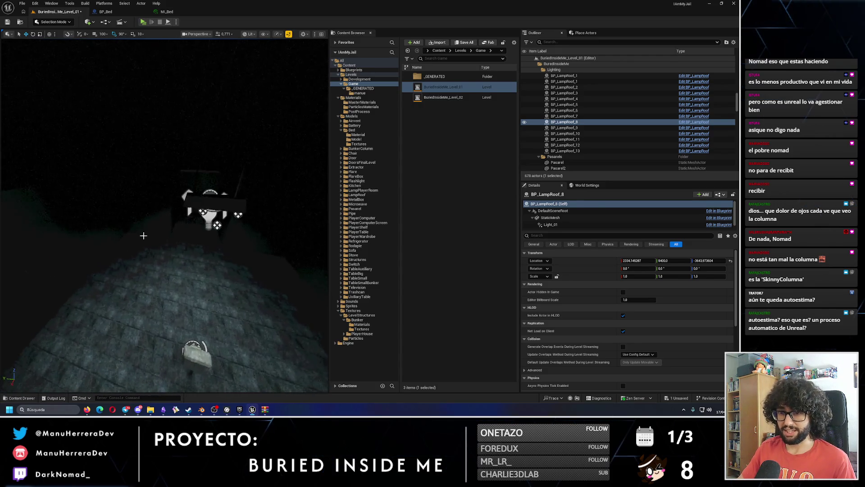
Step: Set Level_01_07_Structure's Element 3 material to MI_GreenBlueVerticalTiles
click(144, 235)
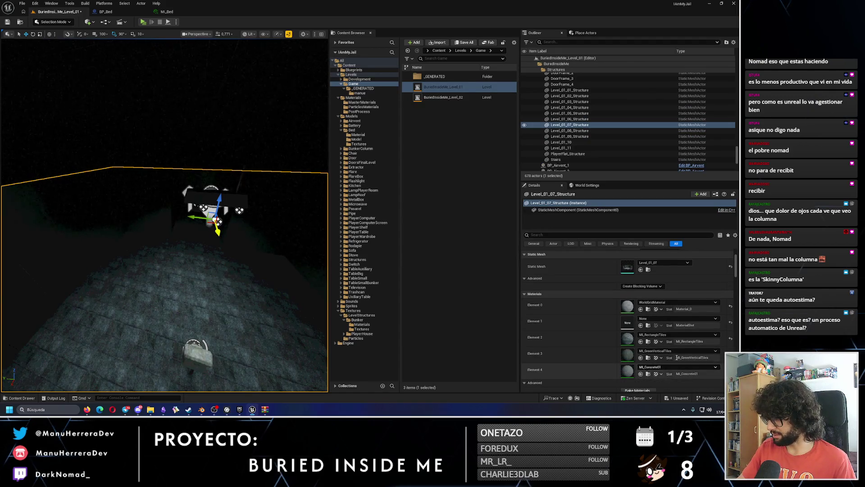
click(678, 351)
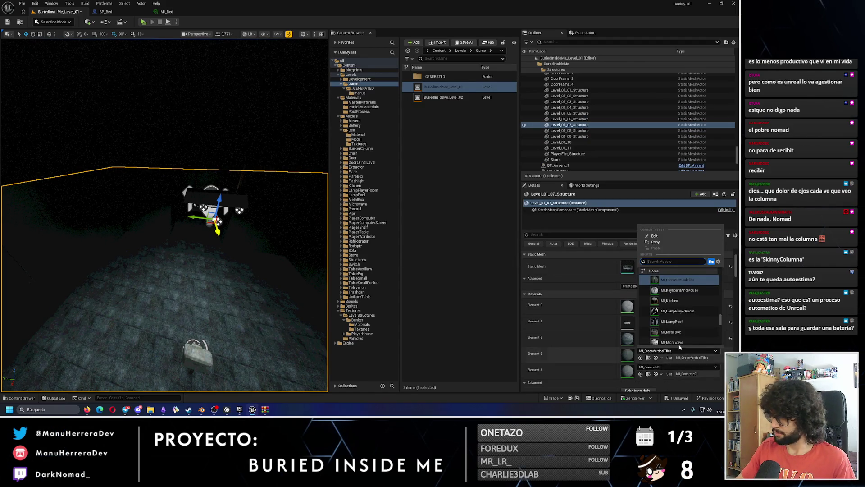
scroll(679, 315, up, 1)
click(678, 282)
key(alt+3)
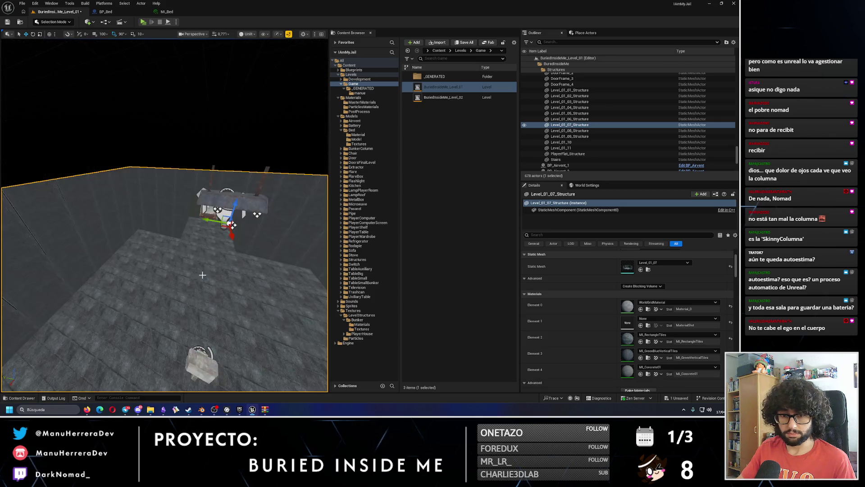
key(f)
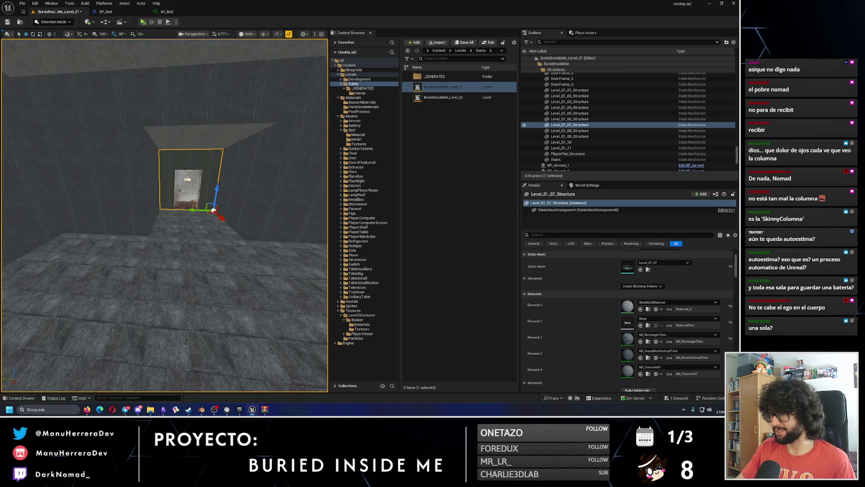
scroll(225, 200, up, 3)
Step: Give DoorFrame_3's Element 0 a blue vertical tiles material
click(225, 200)
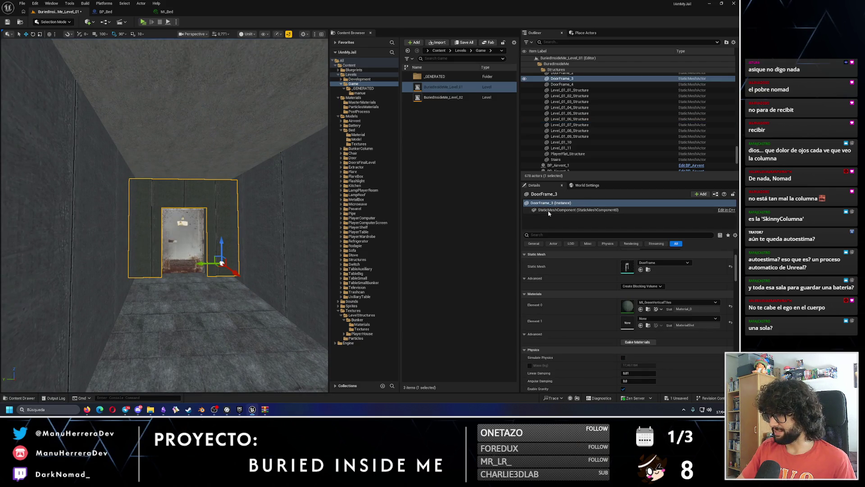
click(578, 209)
click(660, 287)
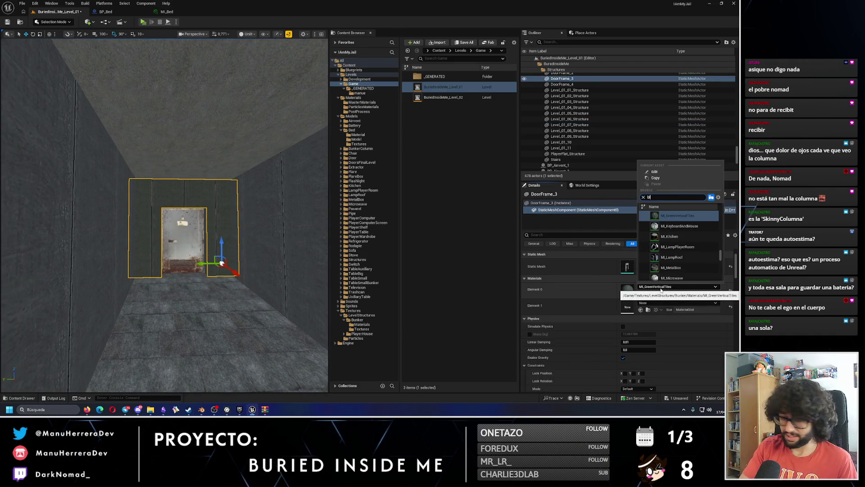
text(lue)
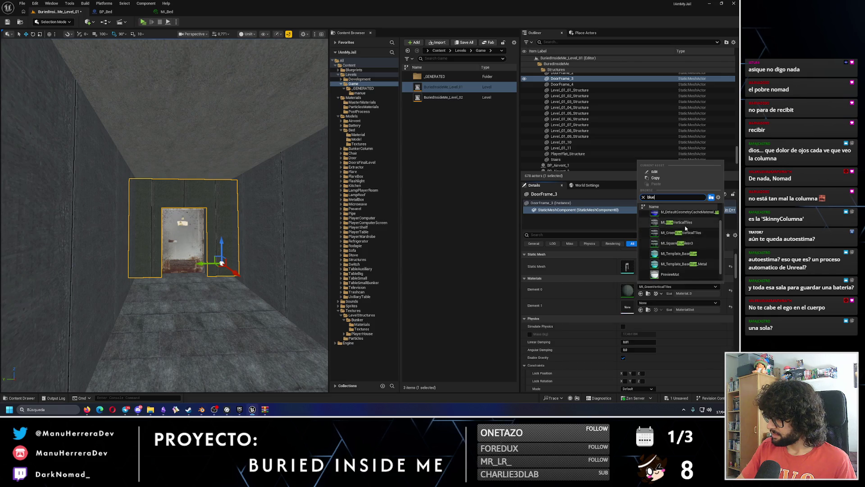
click(684, 225)
drag(180, 226, 177, 229)
key(f)
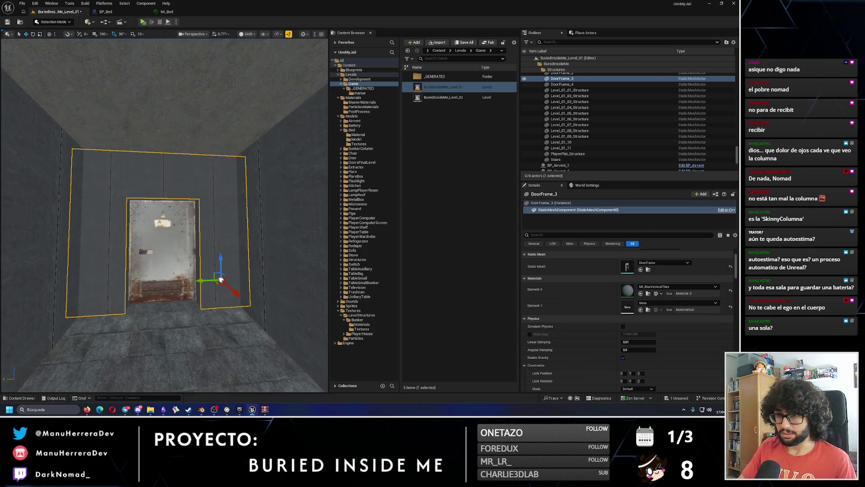
Step: Copy the wall's Element 3 material and paste it onto DoorFrame_3's Element 0
click(252, 239)
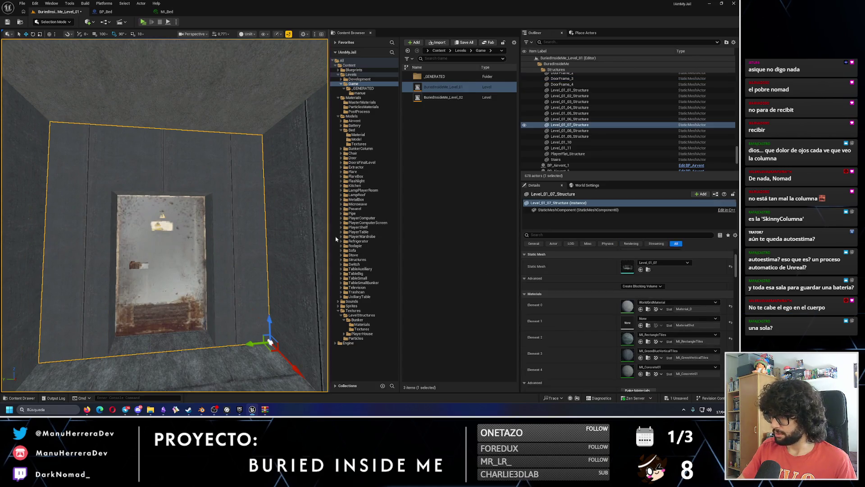
right_click(635, 362)
click(645, 369)
click(236, 204)
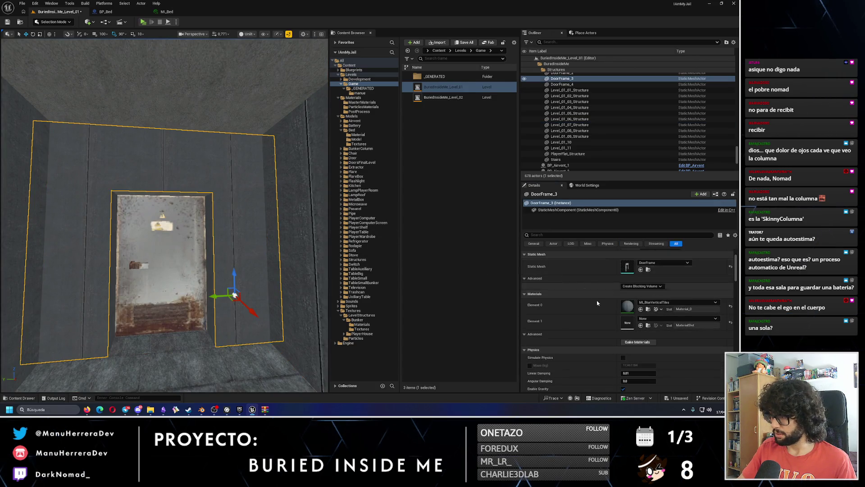
right_click(627, 307)
click(644, 332)
mouse_move(241, 241)
mouse_down()
mouse_move(239, 184)
mouse_move(194, 139)
mouse_move(167, 189)
mouse_move(212, 202)
mouse_up()
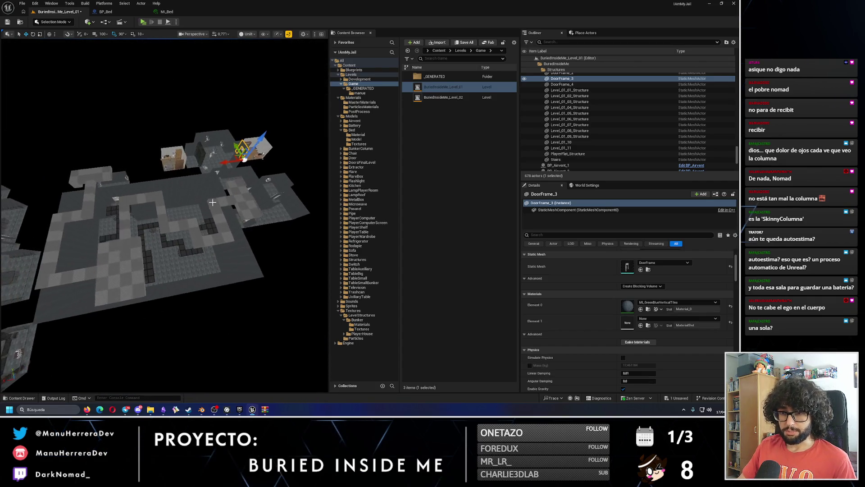
Step: Playtest the bunker level in Standalone mode and stop it
click(148, 230)
mouse_move(152, 214)
mouse_down()
mouse_move(179, 247)
mouse_move(193, 178)
mouse_up()
key(alt+p)
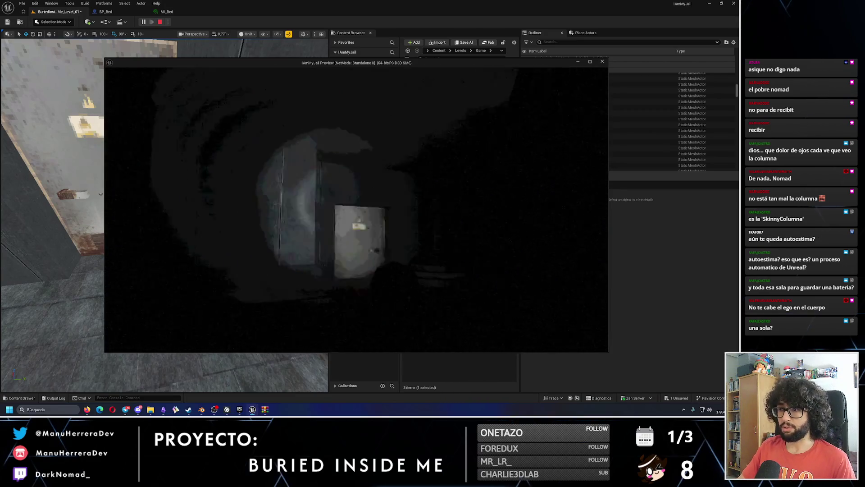
key(Escape)
Step: Save all changes and switch to the web browser
click(184, 229)
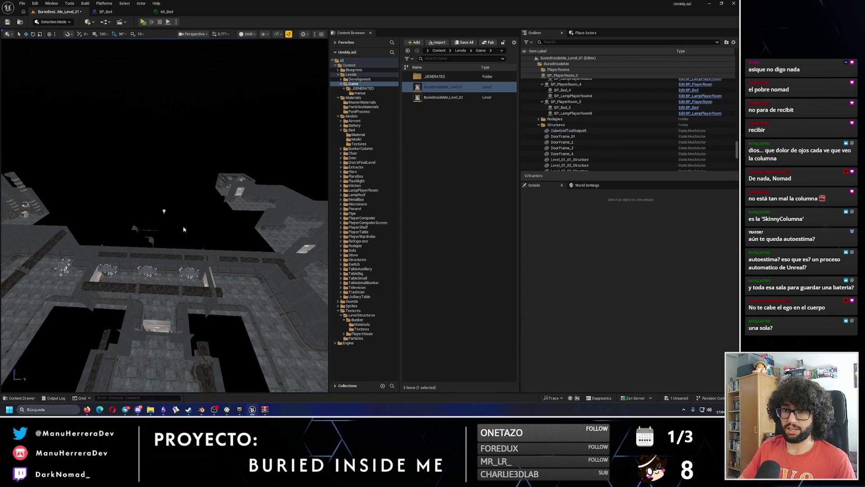
click(6, 25)
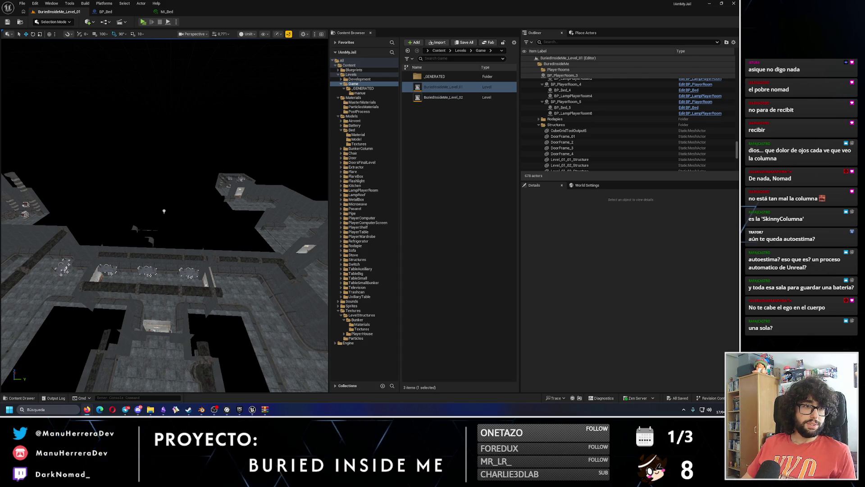
key(alt+Tab)
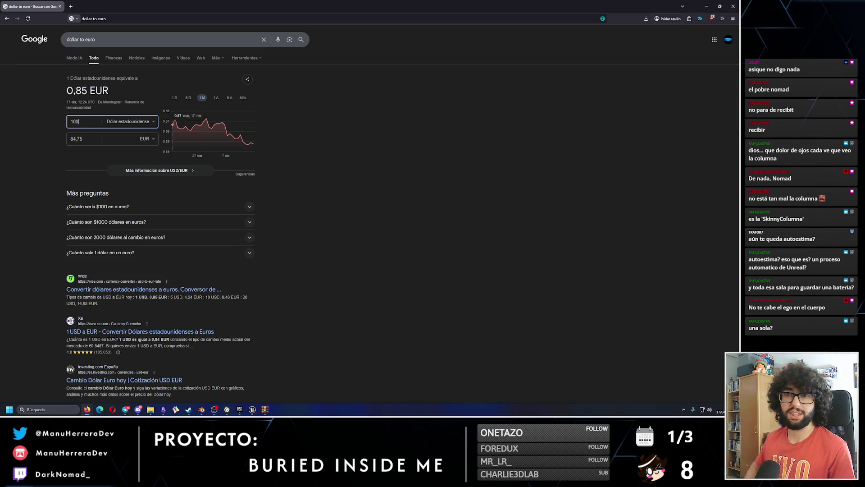
Step: Convert 100 USD to euros and switch the chart to the 1 D range
click(66, 139)
click(382, 154)
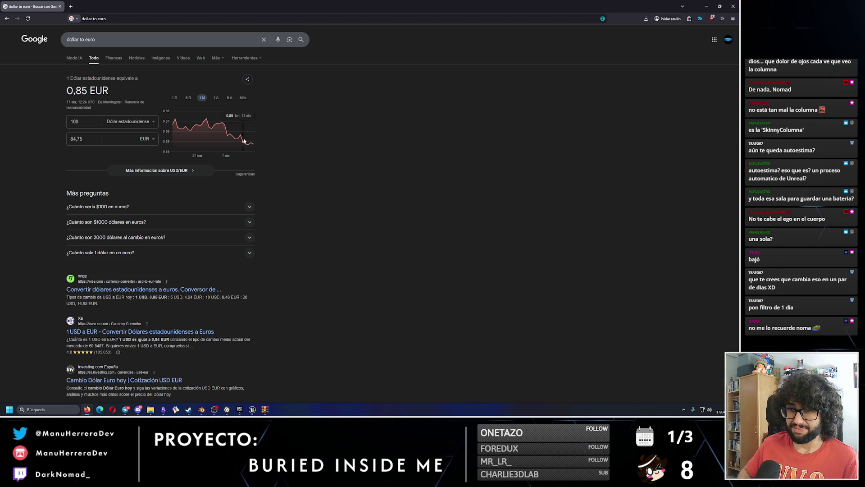
click(175, 99)
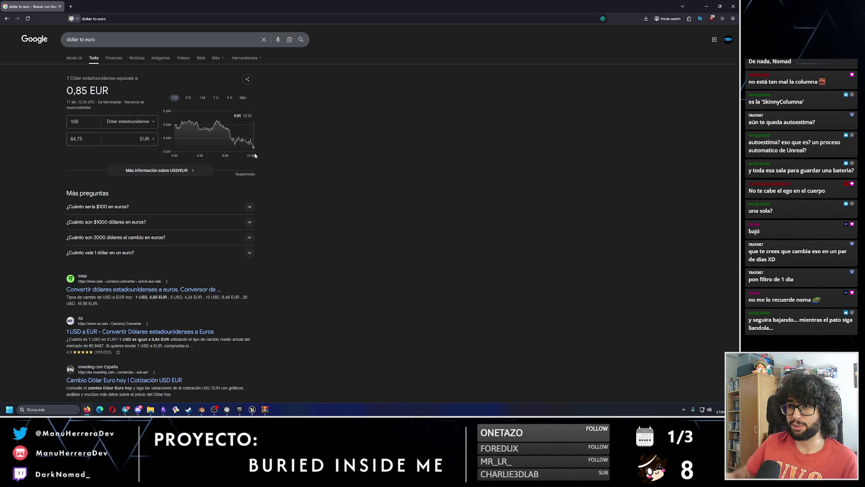
Step: Step the dollar-to-euro chart through 1 M and 1 A to the 5 A range
click(202, 98)
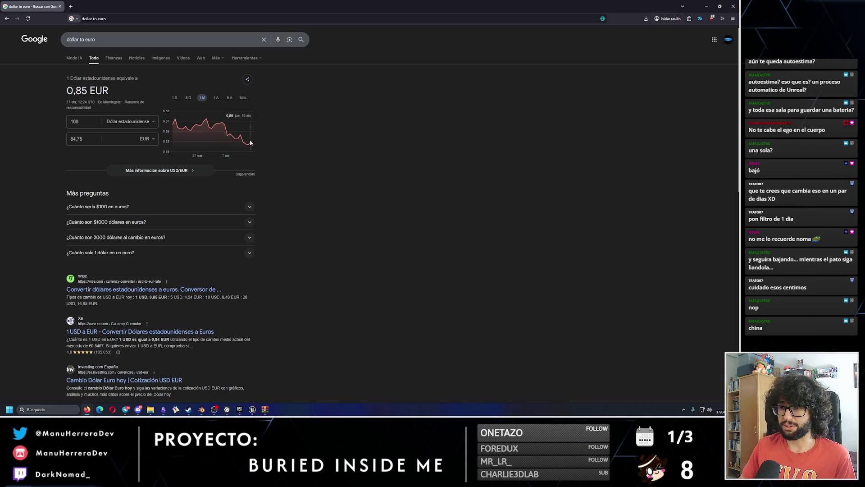
click(215, 97)
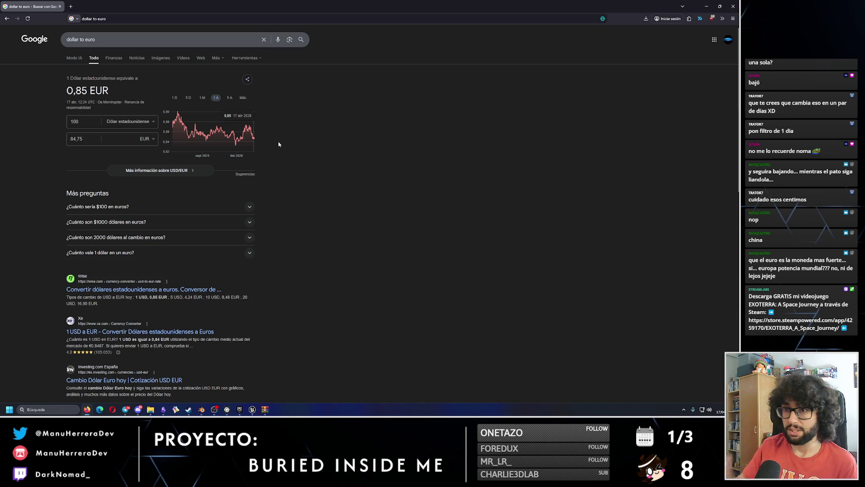
click(230, 98)
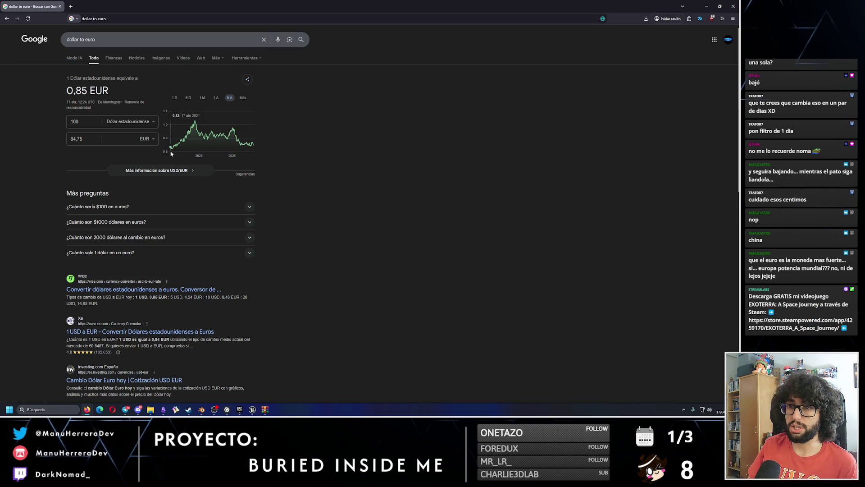
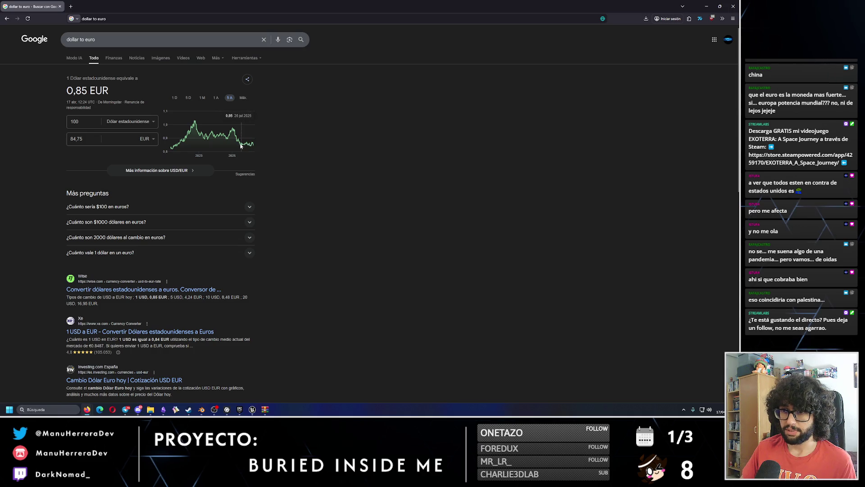
Step: Close the dollar-to-euro Google search window to bring the BuriedInsideMe_Level_01 editor back
click(738, 3)
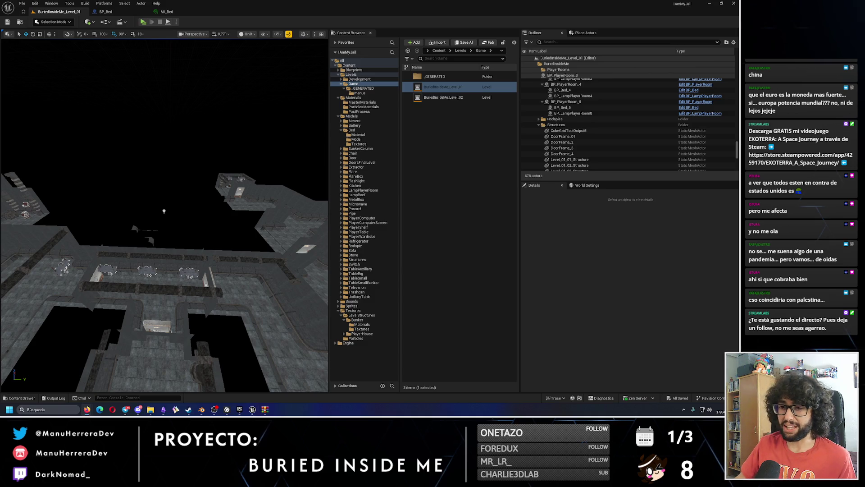
Step: Apply the ML_GoteleWall material to Element 3 of Level_01_01_Structure
drag(210, 175, 210, 175)
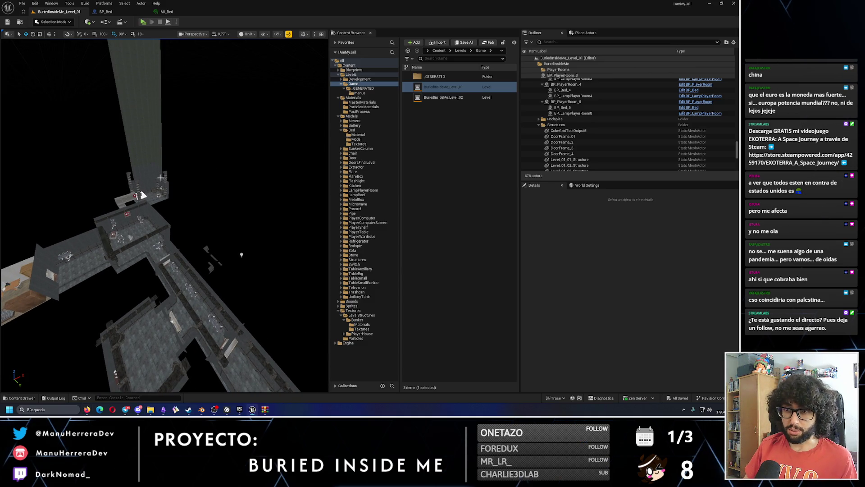
click(161, 178)
key(f)
drag(160, 177, 171, 195)
click(179, 199)
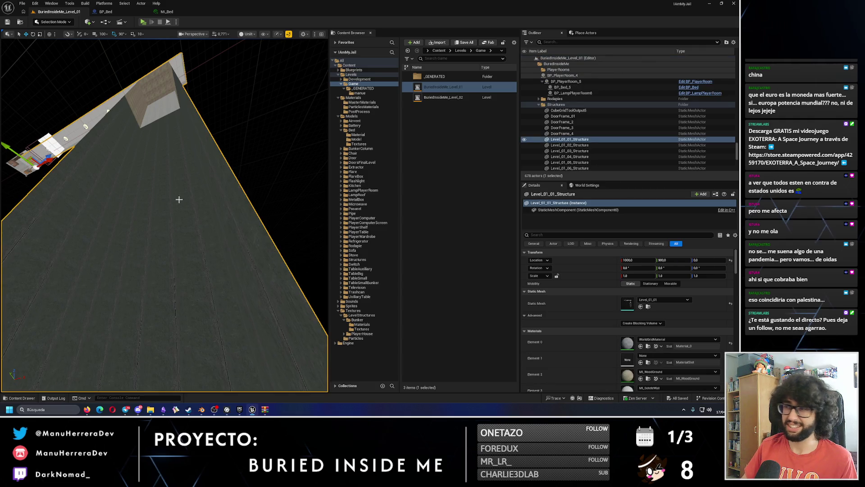
scroll(585, 293, down, 3)
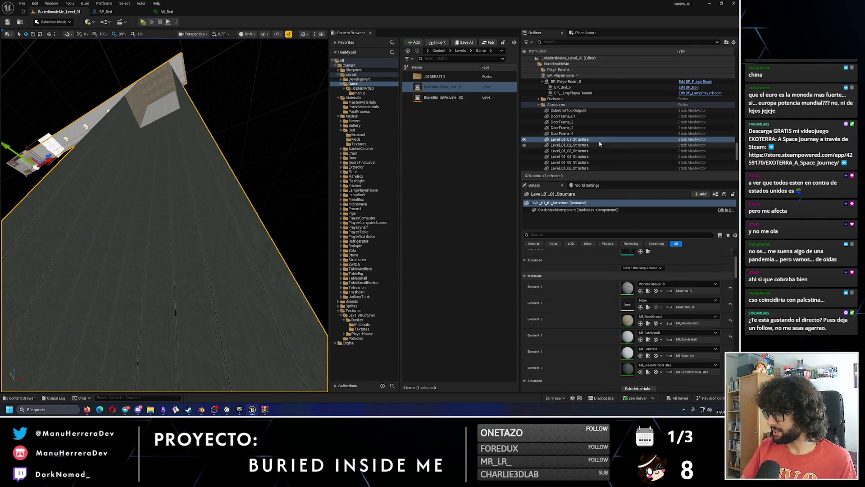
right_click(635, 370)
click(649, 343)
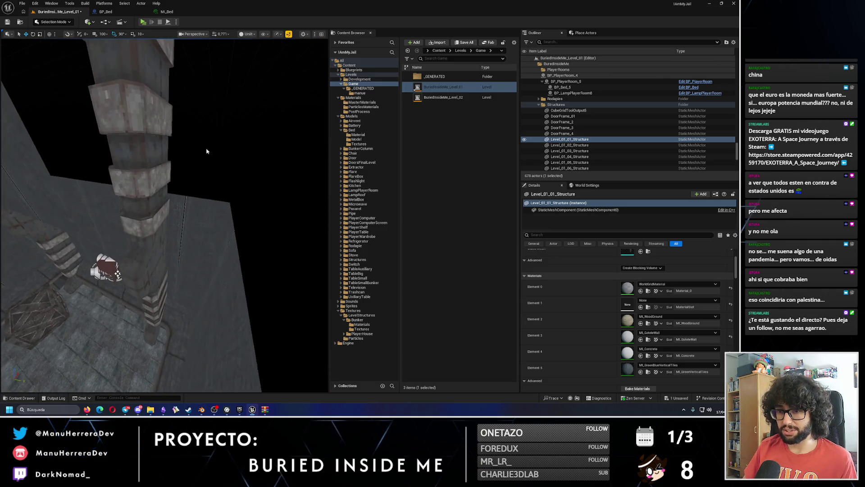
Step: Select the pillar BunkerColumn_4 and frame the view looking up along it
click(207, 149)
drag(207, 148, 207, 189)
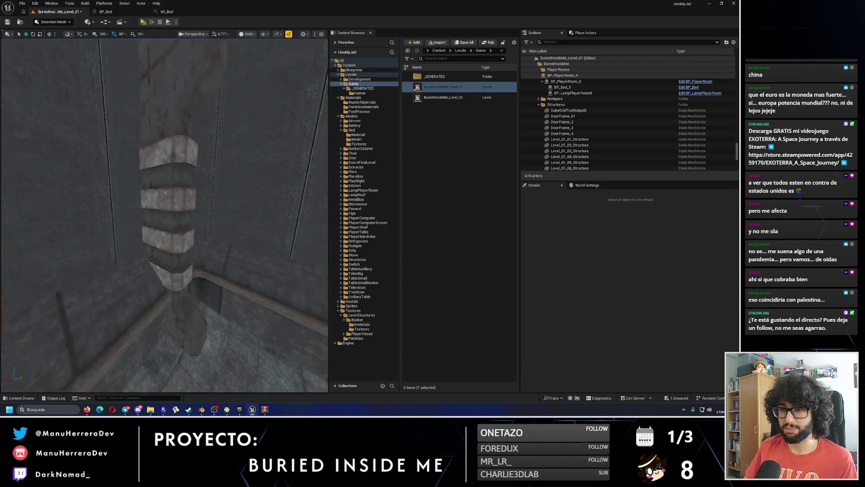
click(165, 172)
scroll(165, 172, up, 1)
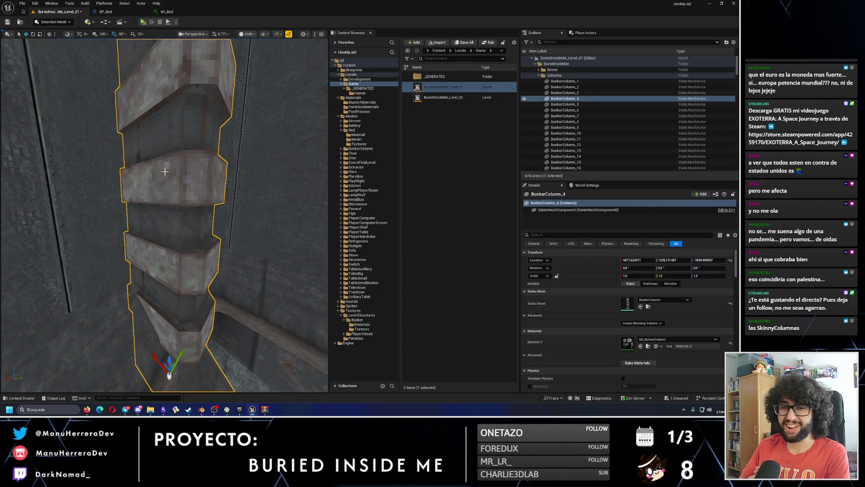
drag(165, 172, 164, 198)
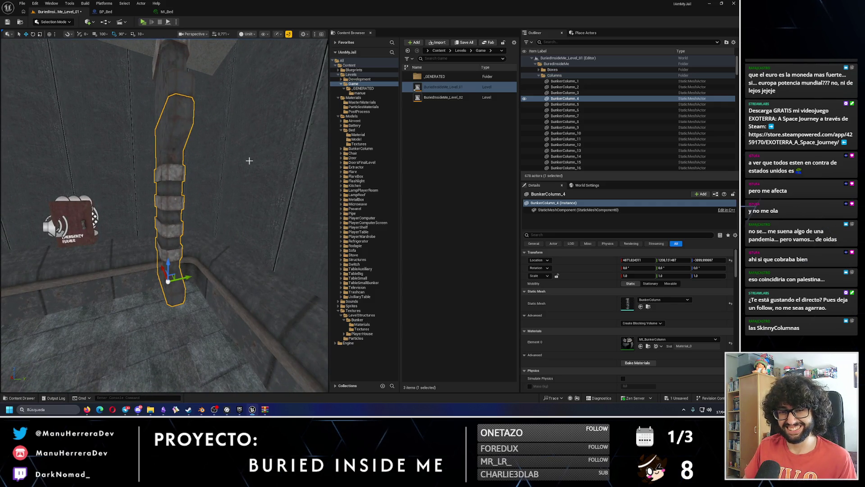
drag(228, 168, 228, 144)
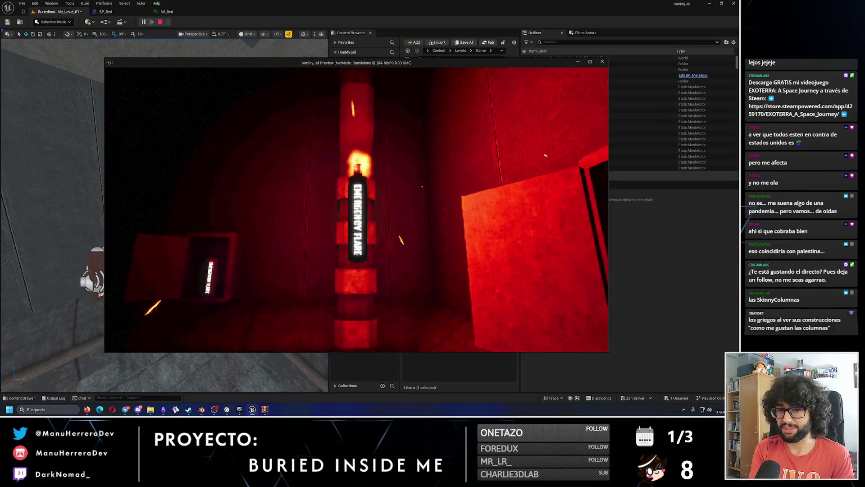
Step: Walk to the flare pillar and the open wall box with its lit flare, then exit the playtest
key(w)
key(s)
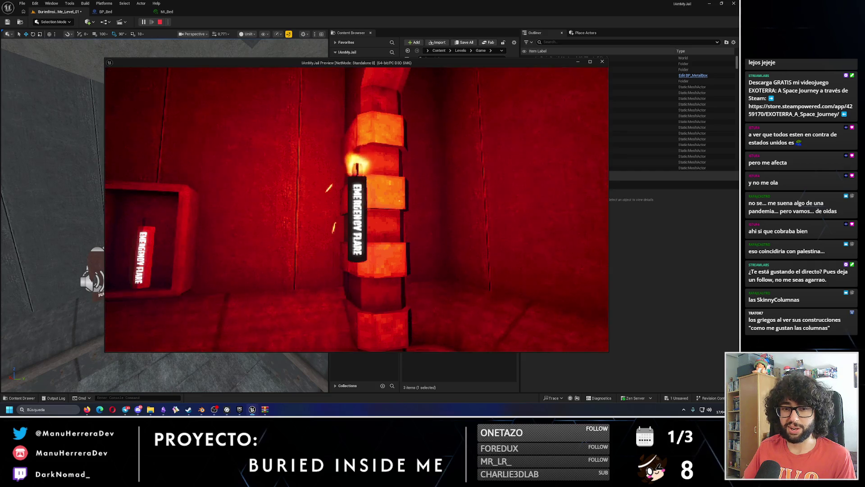
key(s)
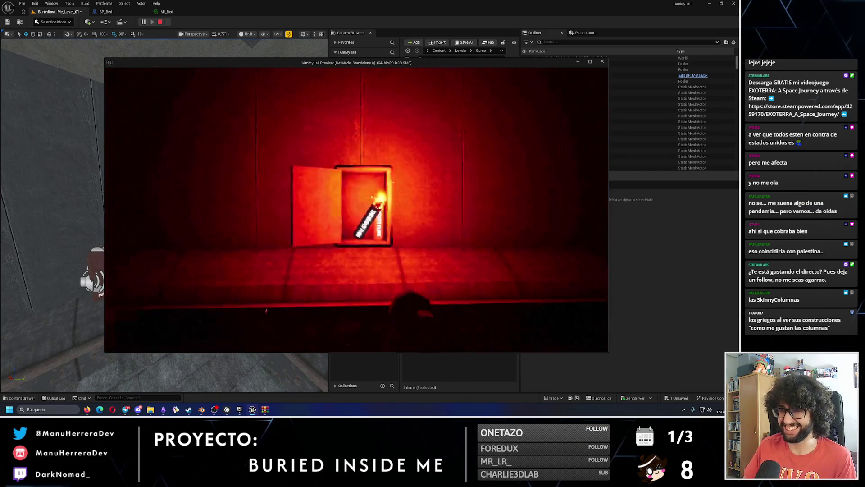
key(w)
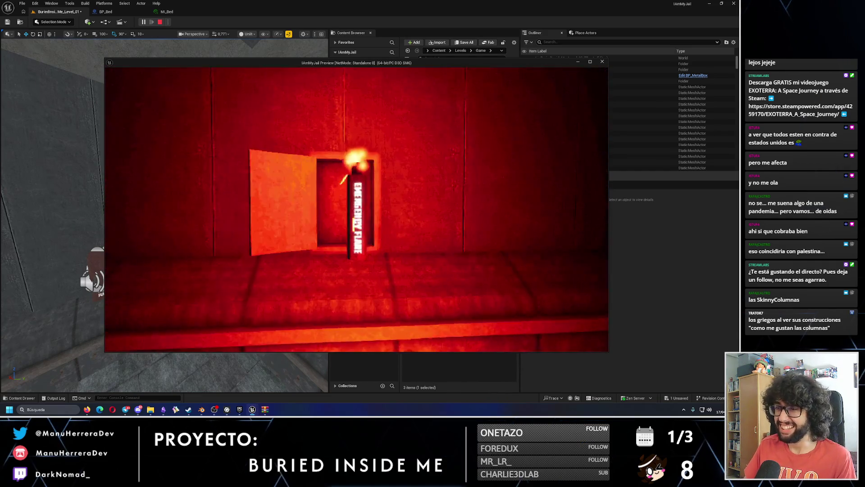
key(Escape)
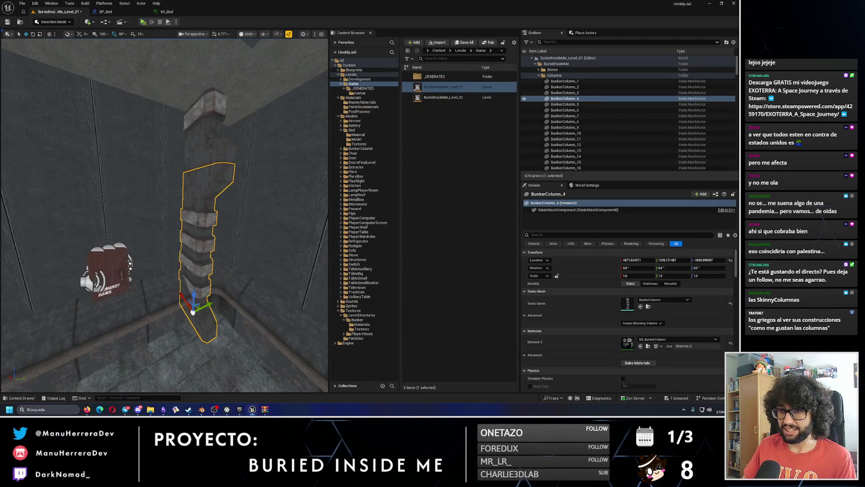
Step: Delete the stray white plane from the bunker level
click(153, 270)
key(Delete)
scroll(164, 215, down, 5)
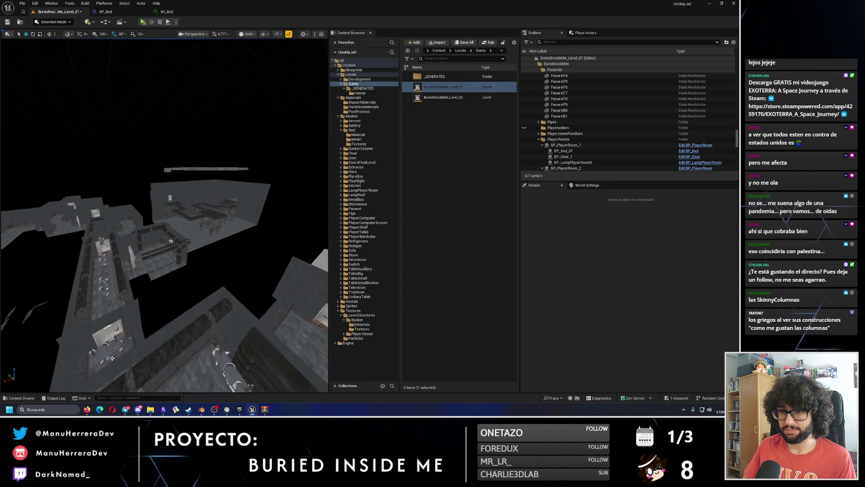
scroll(169, 264, up, 6)
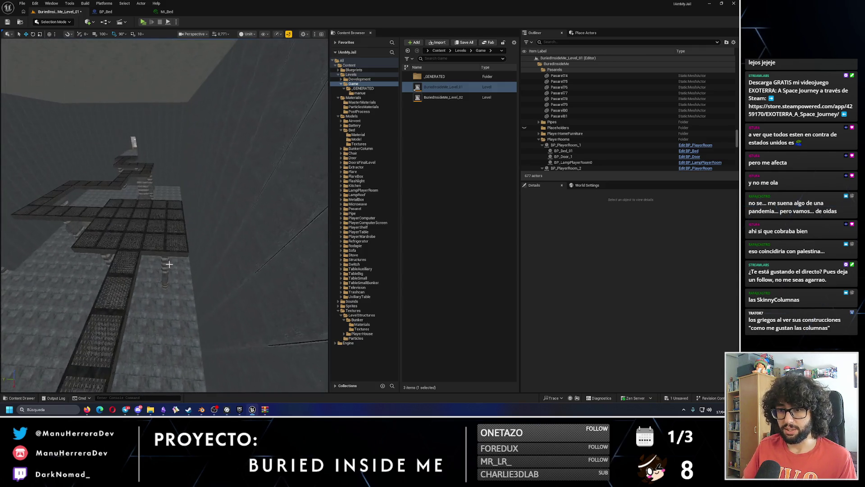
Step: Select three walkway tiles, including Pasarel49, and survey the walkway stretch
click(143, 220)
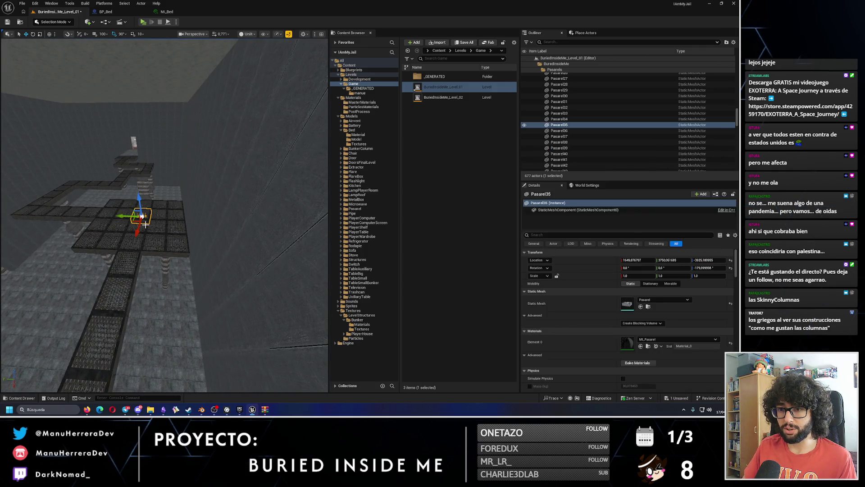
ctrl+click(171, 227)
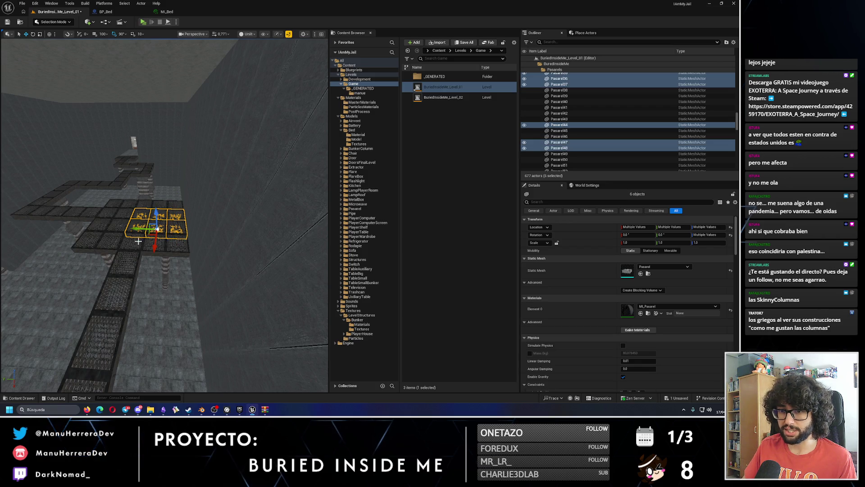
ctrl+click(180, 237)
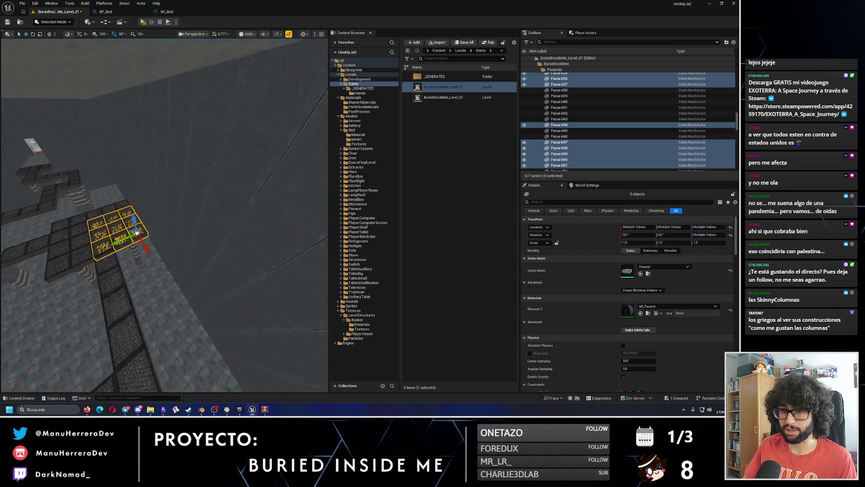
scroll(136, 243, down, 6)
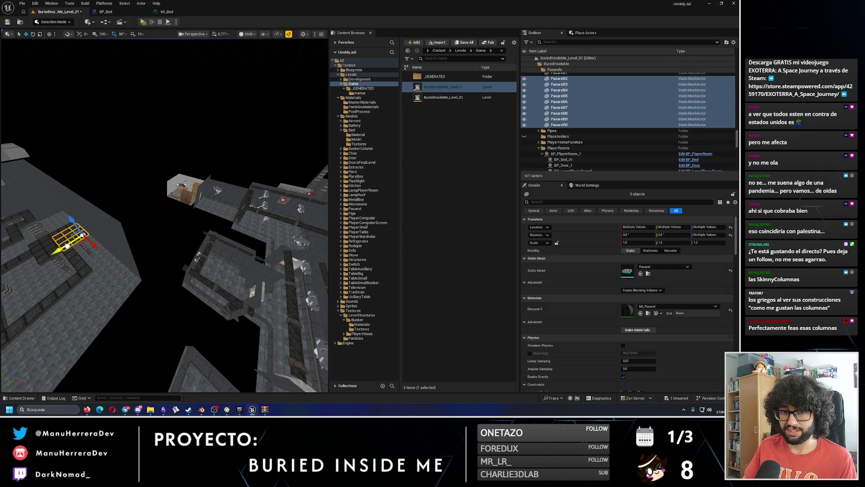
drag(266, 250, 218, 274)
scroll(59, 296, down, 1)
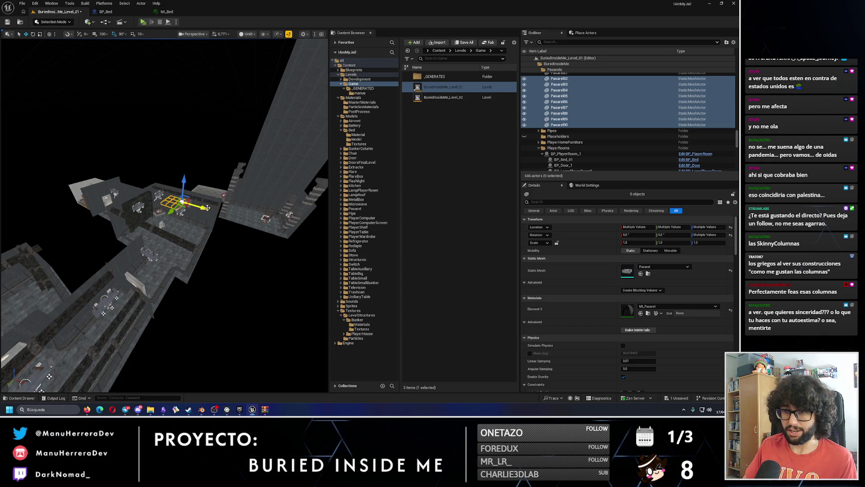
mouse_move(277, 231)
mouse_down()
mouse_move(277, 180)
mouse_move(254, 230)
mouse_up()
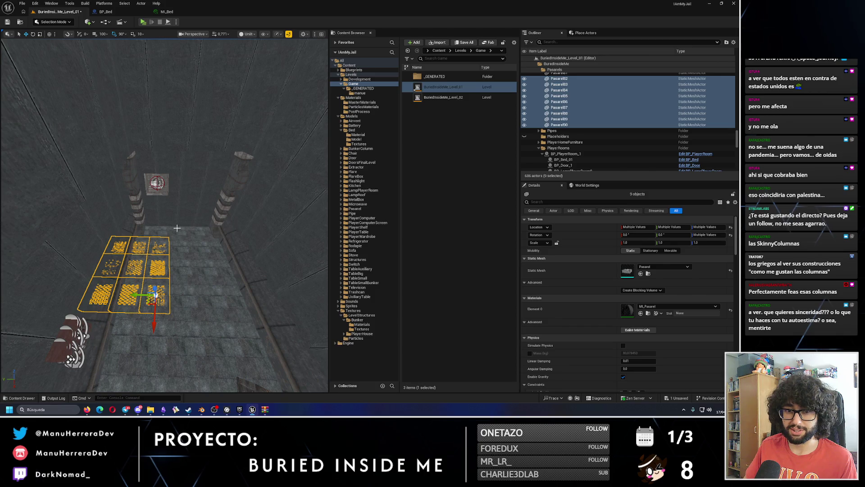
scroll(177, 229, up, 3)
scroll(151, 351, down, 3)
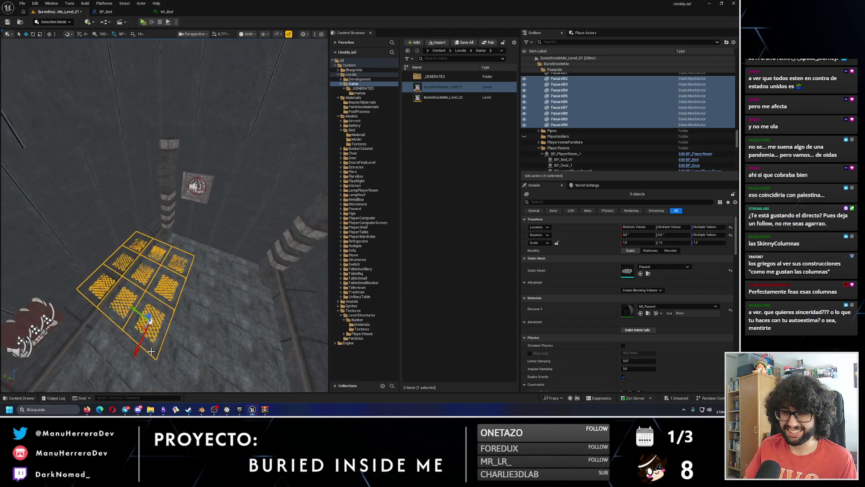
Step: Move the selected Pasarel tiles against the wall beside the pillar
drag(148, 272, 124, 246)
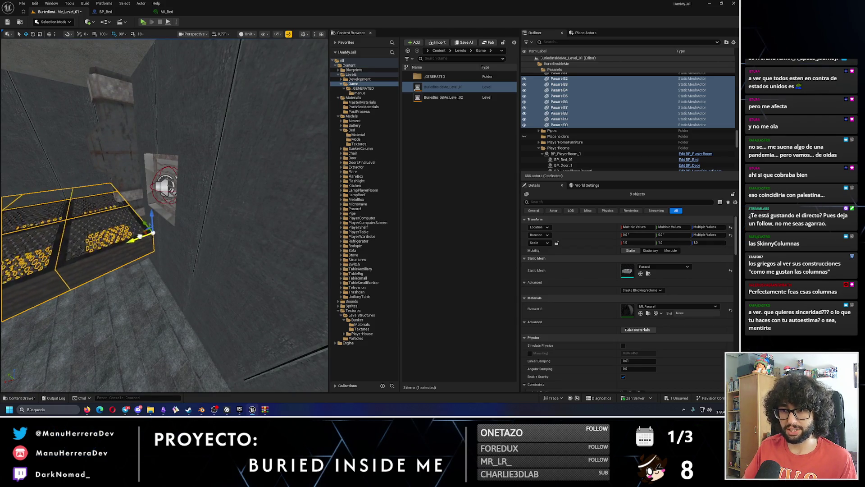
scroll(165, 231, up, 5)
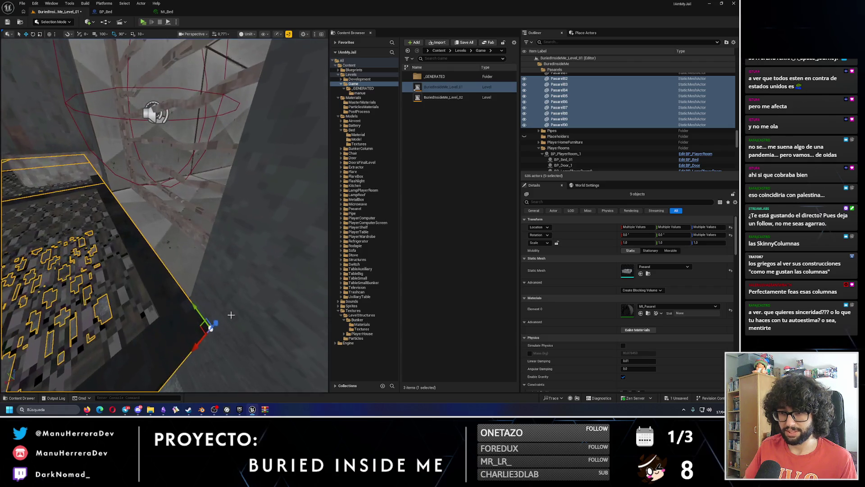
mouse_move(215, 324)
mouse_down()
mouse_move(232, 292)
mouse_move(195, 270)
mouse_up()
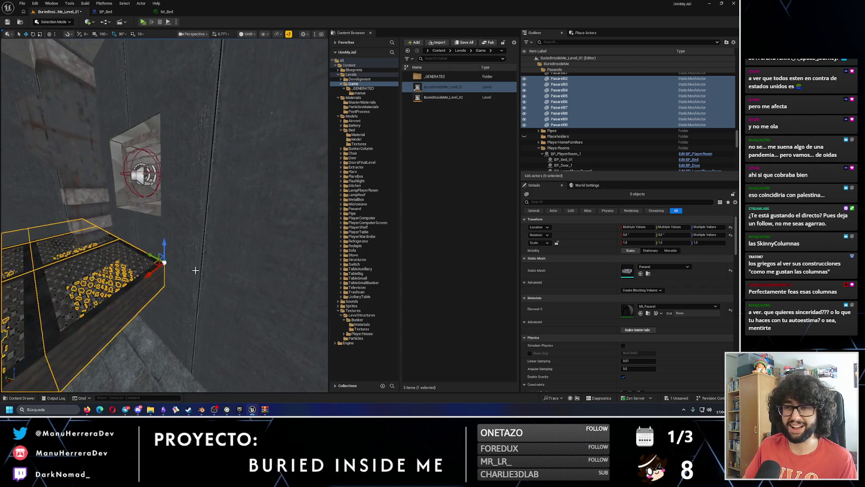
scroll(244, 339, up, 5)
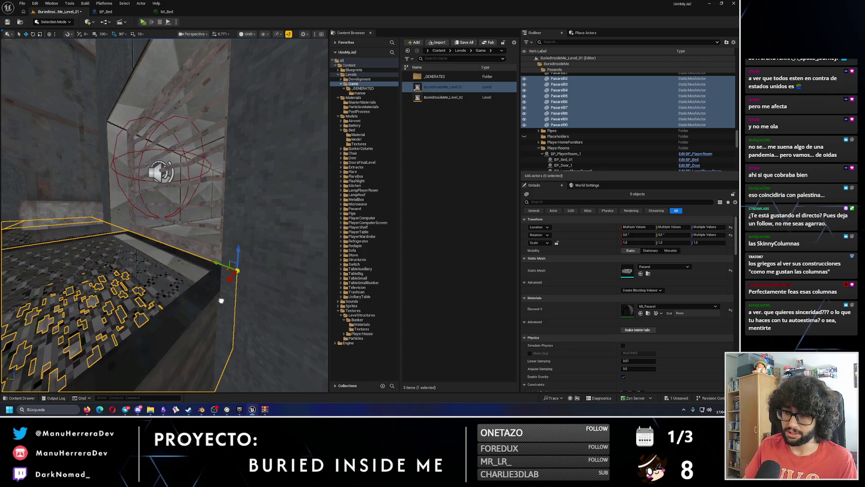
mouse_move(217, 303)
mouse_down()
mouse_move(220, 342)
mouse_move(158, 259)
mouse_up()
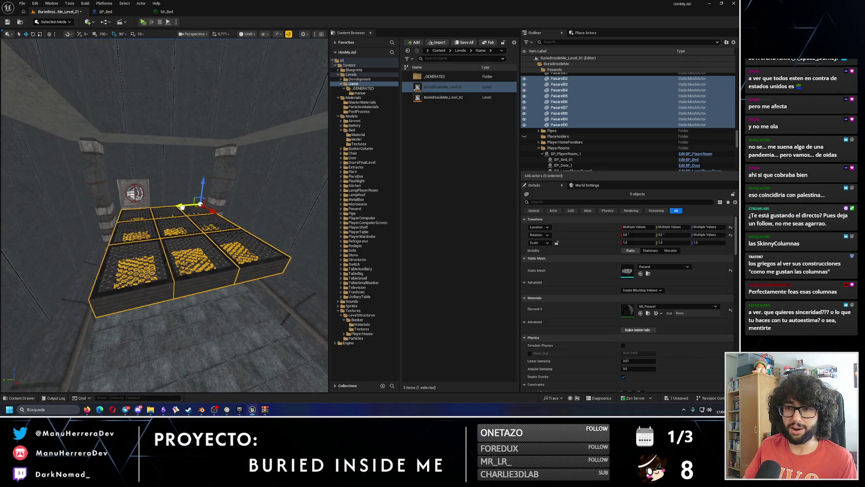
mouse_move(210, 190)
mouse_down()
mouse_move(214, 234)
mouse_move(210, 190)
mouse_up()
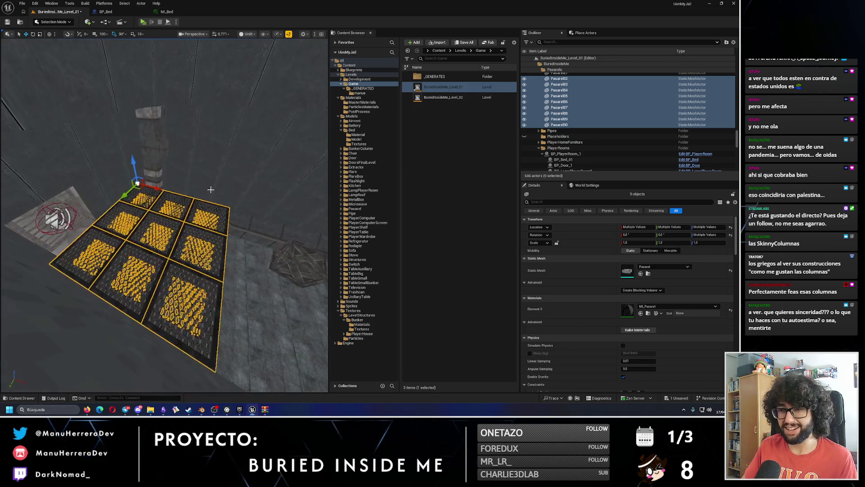
Step: Undo the last change and delete the remaining stray tile Pasarel88
key(ctrl+z)
key(ctrl+z)
click(182, 270)
key(Delete)
mouse_move(182, 269)
mouse_down()
mouse_move(178, 211)
mouse_move(180, 270)
mouse_move(189, 243)
mouse_up()
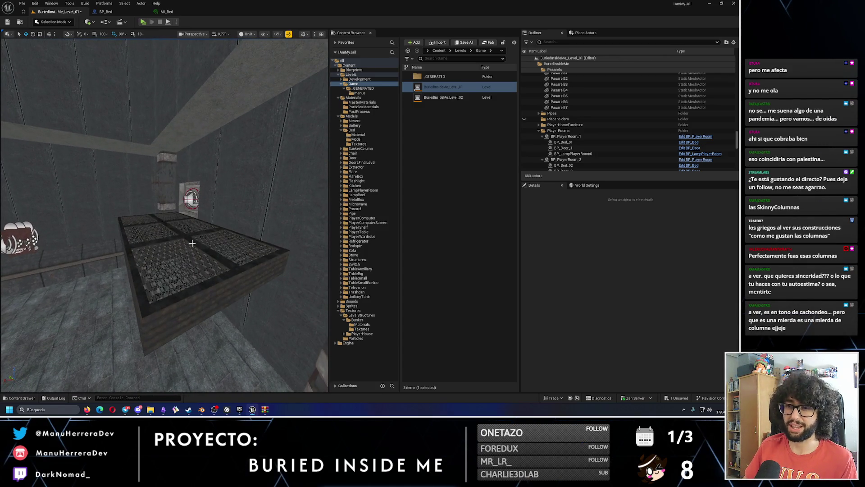
Step: Select tiles Pasarel84, Pasarel86 and Pasarel87, undo the accidental tile move, and frame them
click(184, 270)
ctrl+click(173, 216)
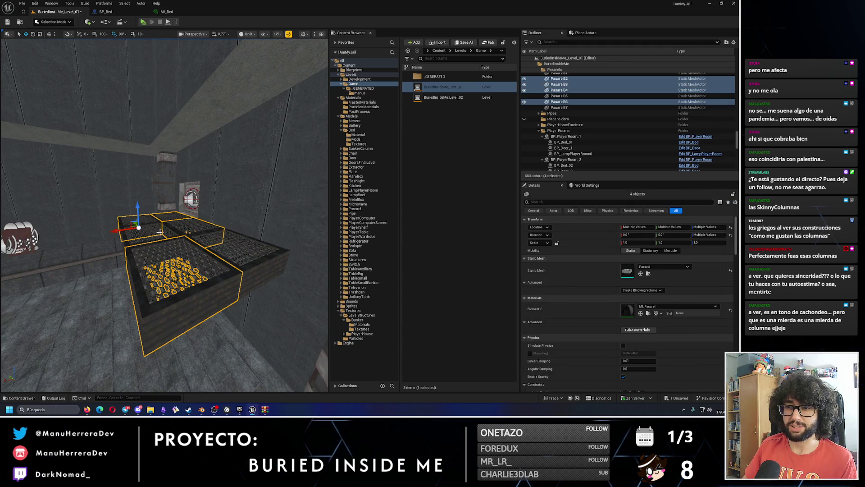
ctrl+click(172, 233)
drag(172, 233, 175, 198)
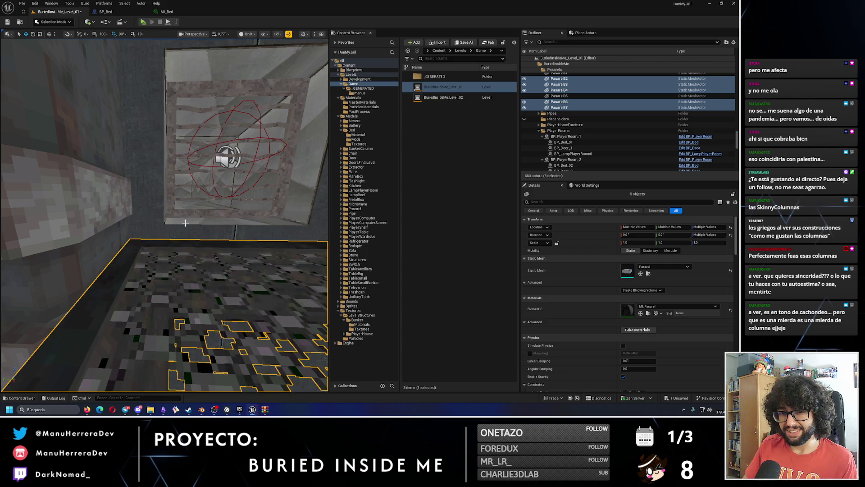
drag(196, 210, 207, 229)
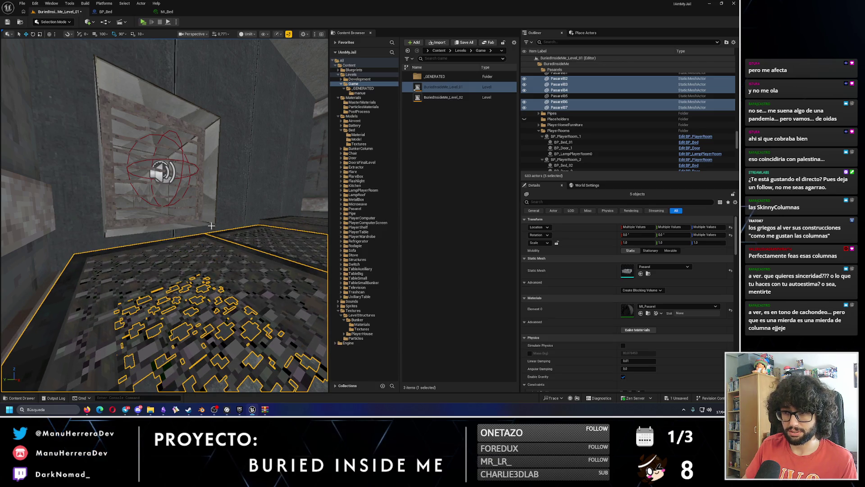
key(ctrl+z)
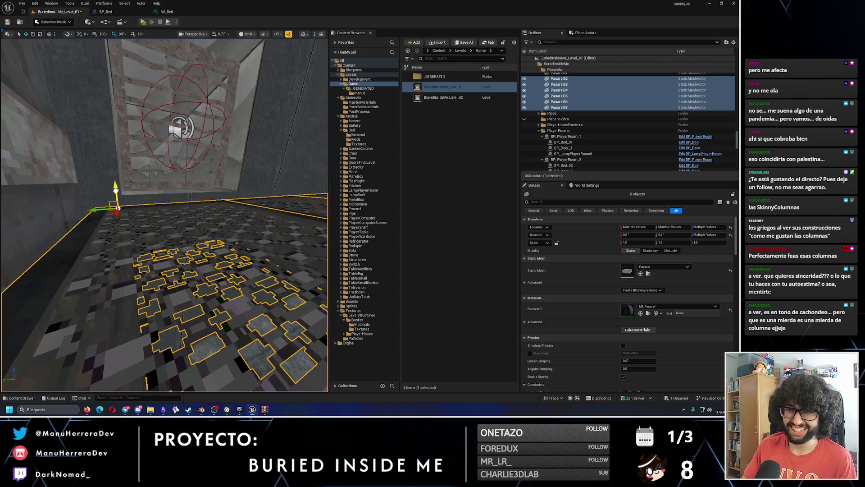
key(f)
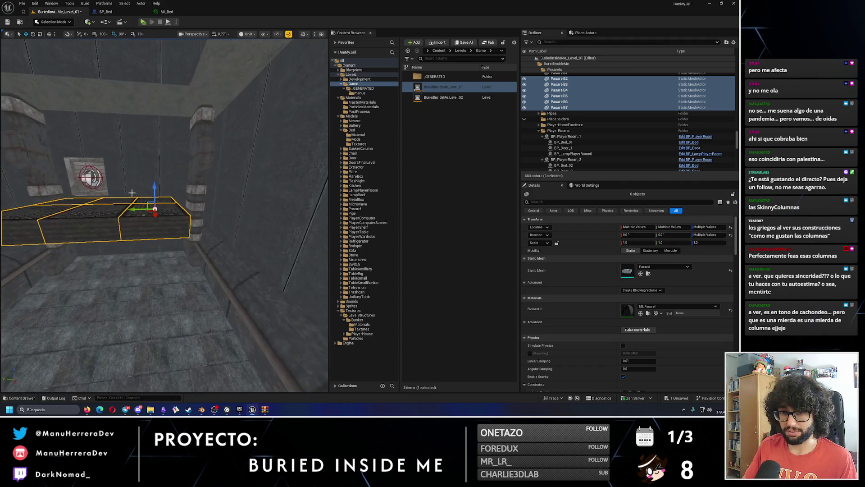
Step: Select edge tiles Pasarel85–87 and duplicate them, tilting the copies upright by 90°
click(163, 217)
click(157, 225)
ctrl+click(149, 245)
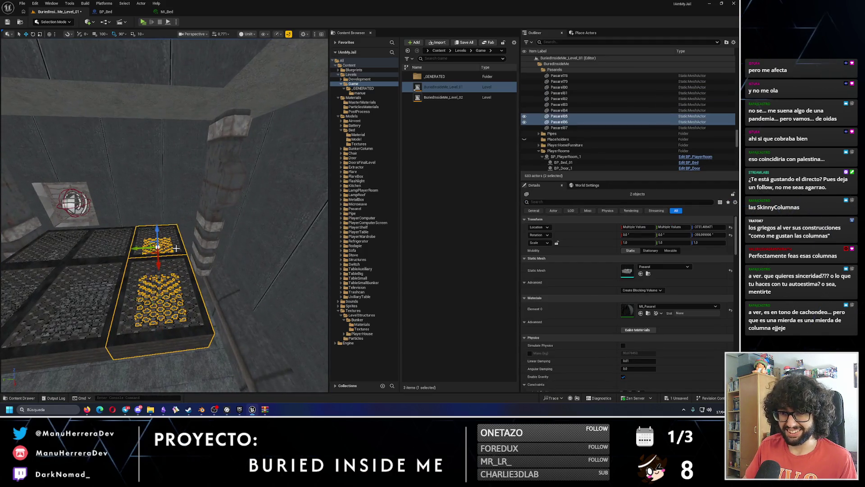
ctrl+click(128, 261)
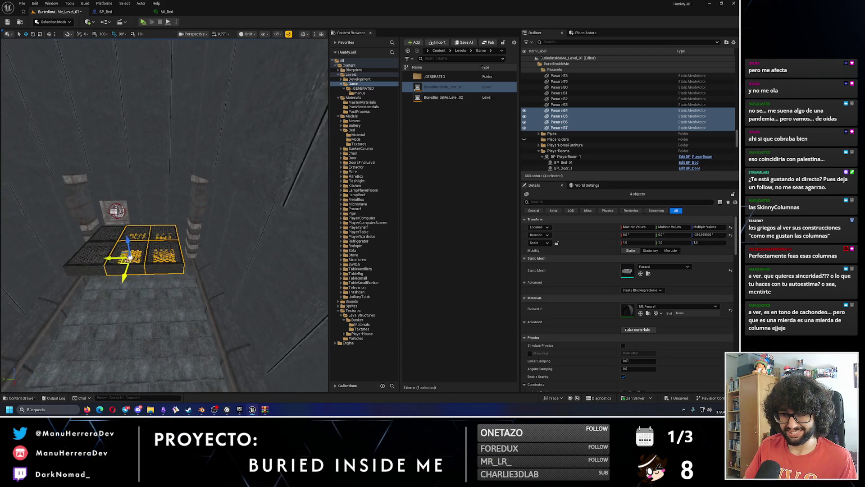
key(w)
mouse_move(127, 230)
mouse_down()
mouse_move(155, 230)
mouse_move(207, 269)
mouse_up()
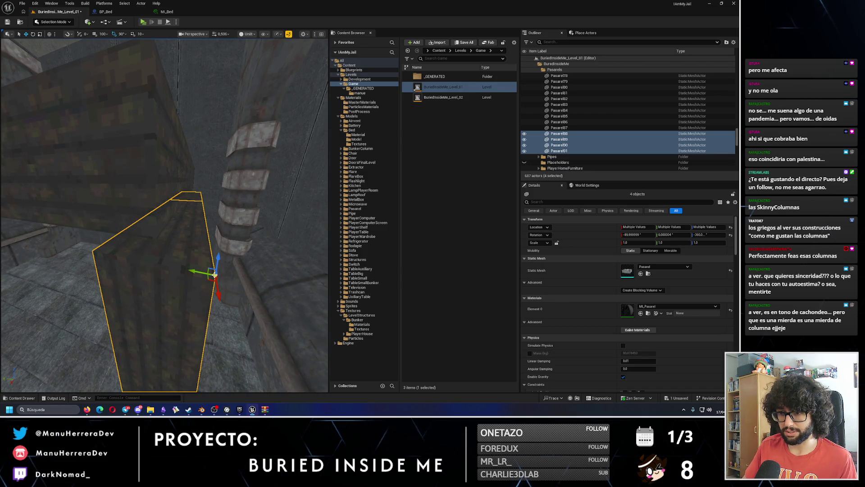
Step: Inspect the new upright panels Pasarel91, Pasarel92 and Pasarel93 from several angles
drag(155, 230, 156, 230)
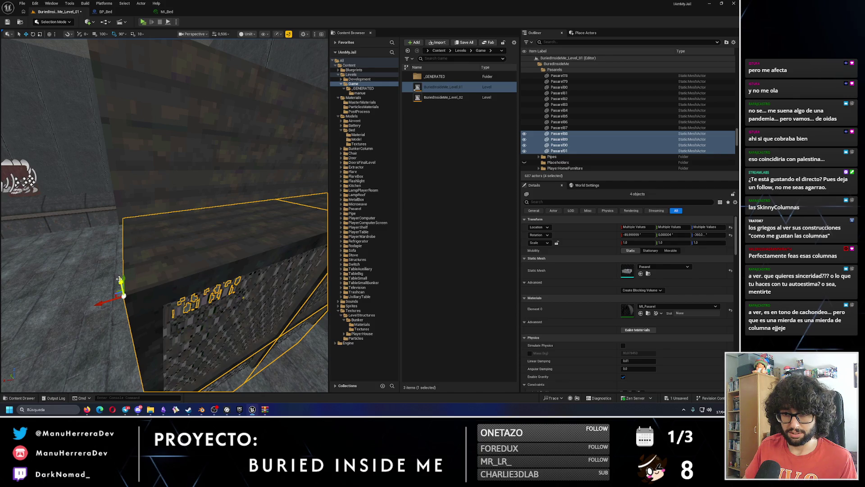
drag(181, 257, 181, 258)
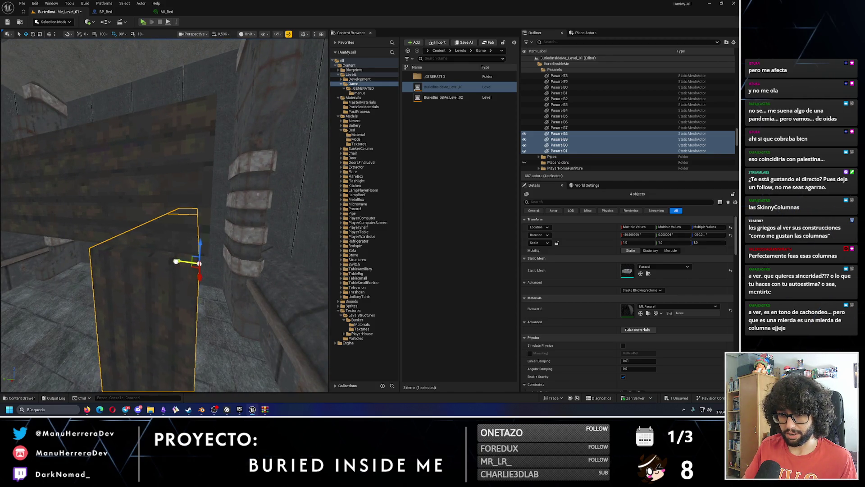
drag(206, 264, 206, 263)
click(206, 264)
drag(256, 298, 257, 299)
click(257, 299)
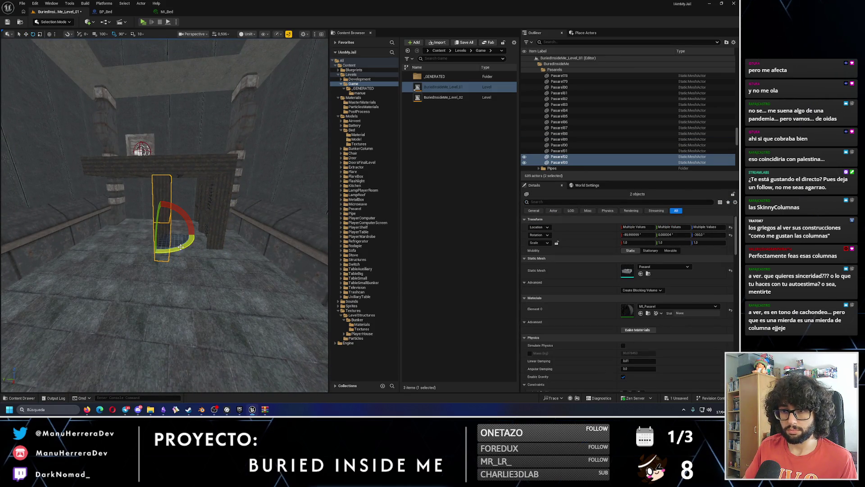
scroll(178, 247, up, 5)
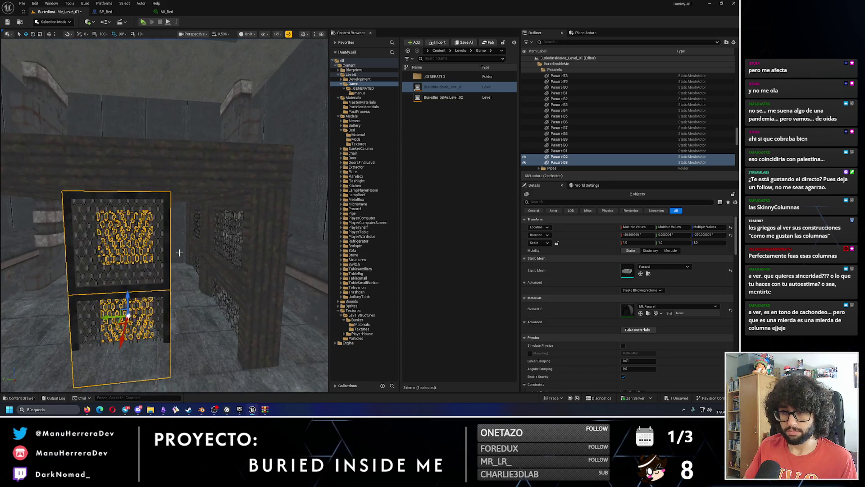
drag(145, 310, 145, 310)
drag(206, 287, 207, 287)
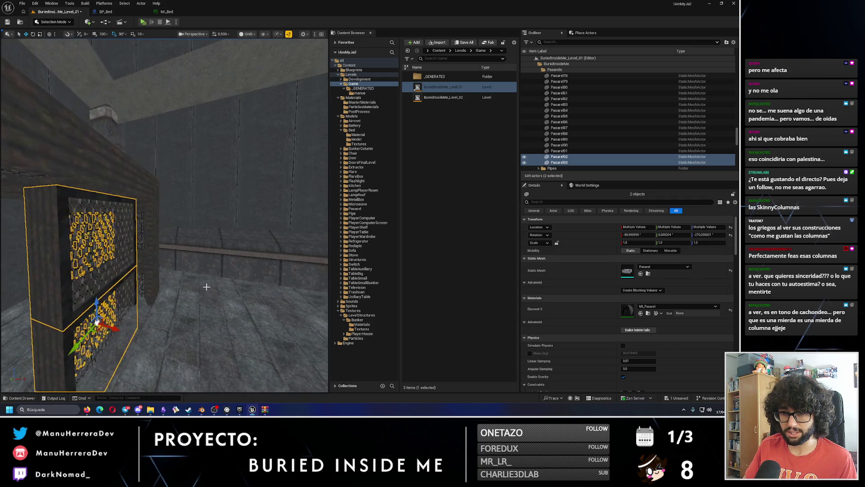
drag(130, 328, 130, 328)
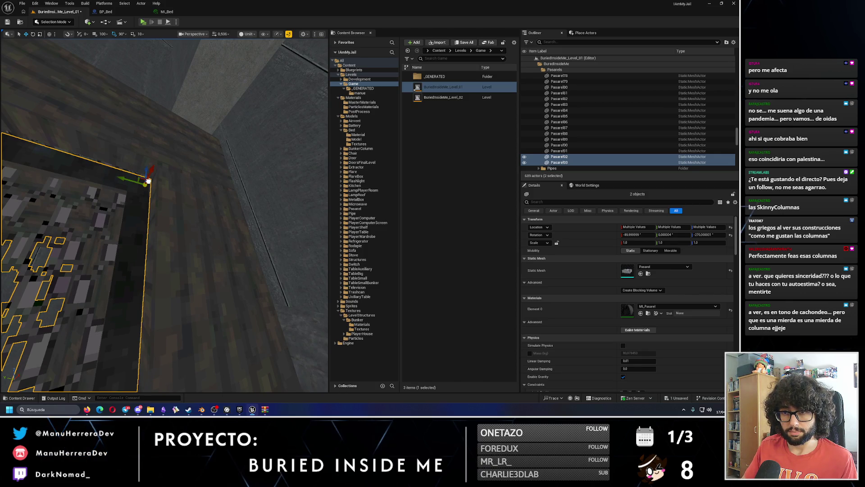
drag(149, 181, 149, 181)
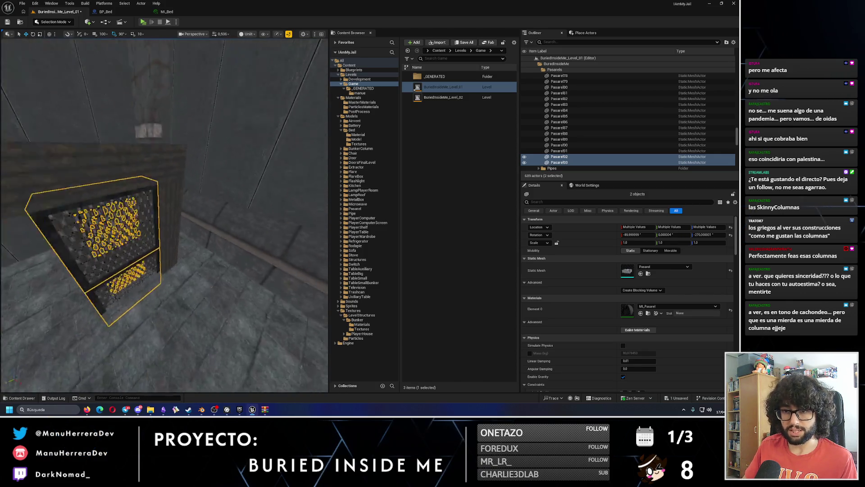
Step: Check the stacked Pasarel92 and Pasarel93 panels, then start a playtest of the level
click(180, 205)
ctrl+click(183, 246)
mouse_move(182, 246)
mouse_down()
mouse_move(189, 189)
mouse_move(243, 125)
mouse_up()
click(243, 124)
mouse_move(180, 203)
mouse_down()
mouse_move(144, 202)
mouse_move(171, 41)
mouse_up()
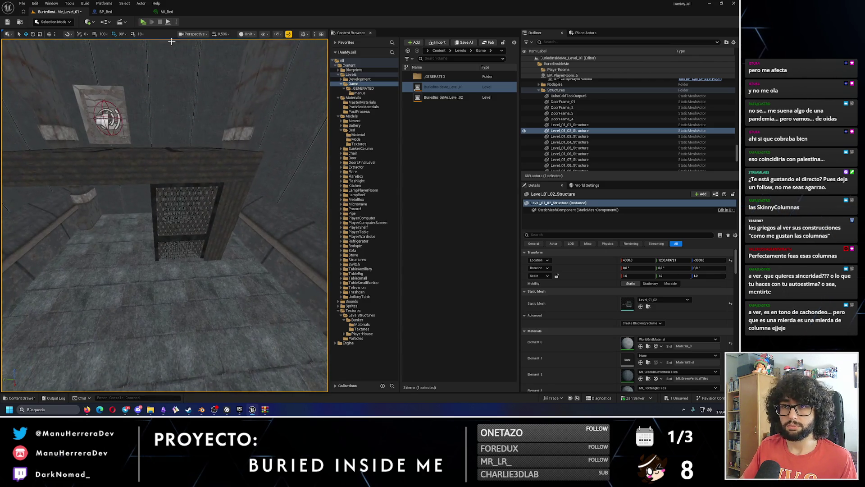
click(143, 22)
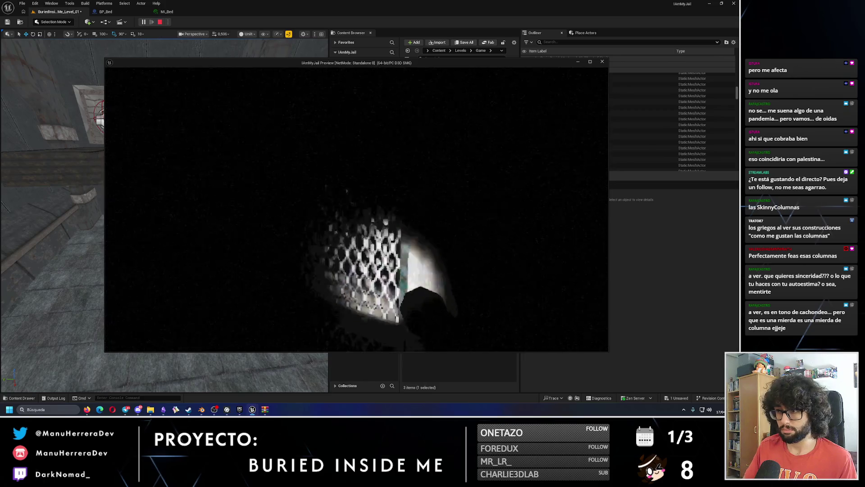
Step: Stop the playtest and select grates Pasarel82, Pasarel83 and Pasarel85
key(Escape)
drag(205, 162, 205, 162)
click(193, 252)
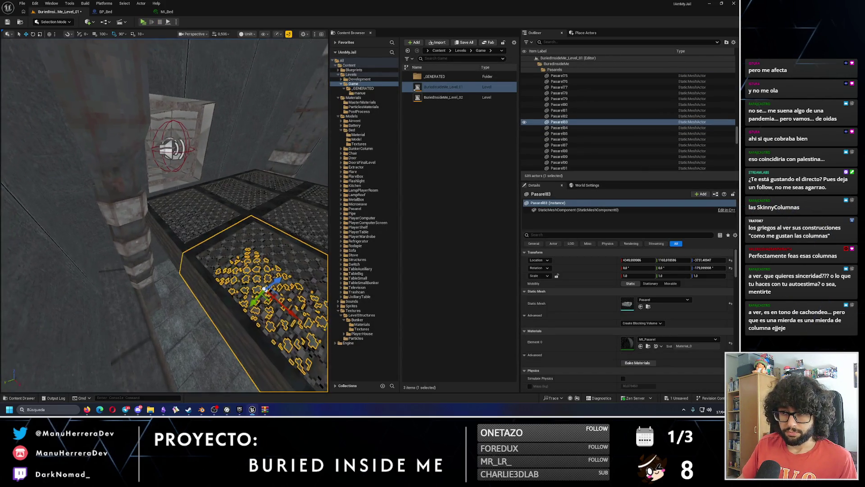
ctrl+click(189, 212)
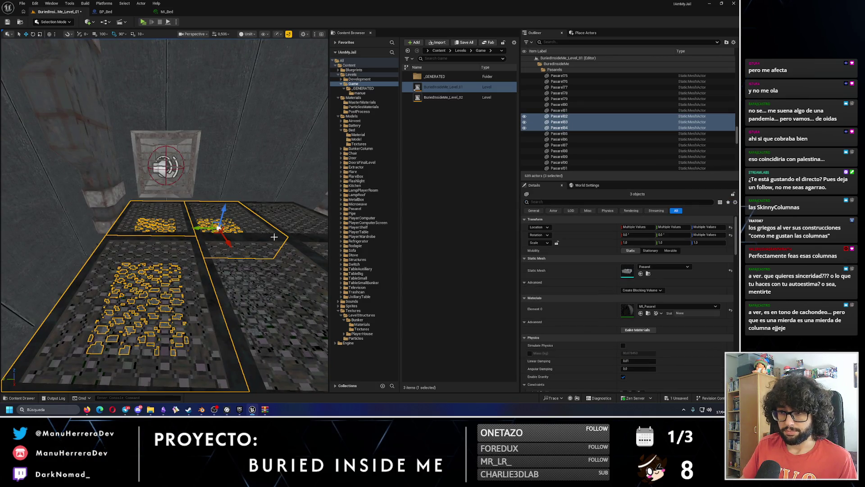
ctrl+click(237, 242)
drag(241, 252, 189, 251)
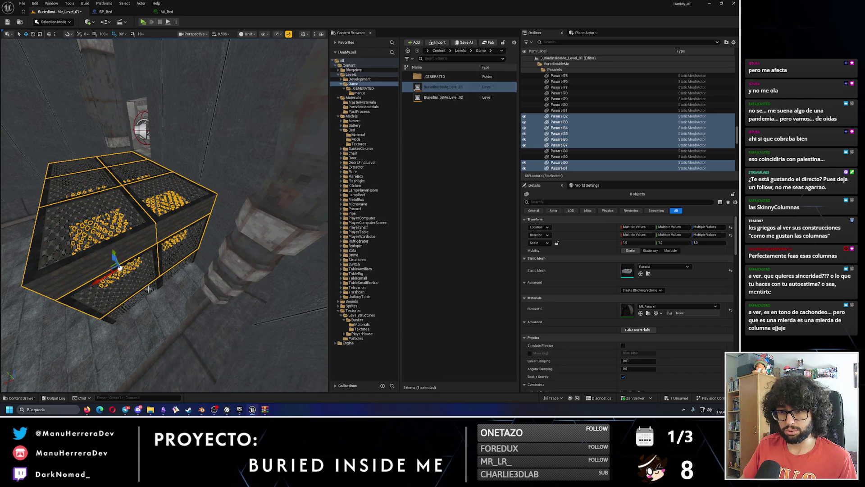
Step: Add Pasarel89 after undoing a wrong pick, frame the grates, and launch another playtest
ctrl+click(154, 272)
scroll(167, 272, up, 4)
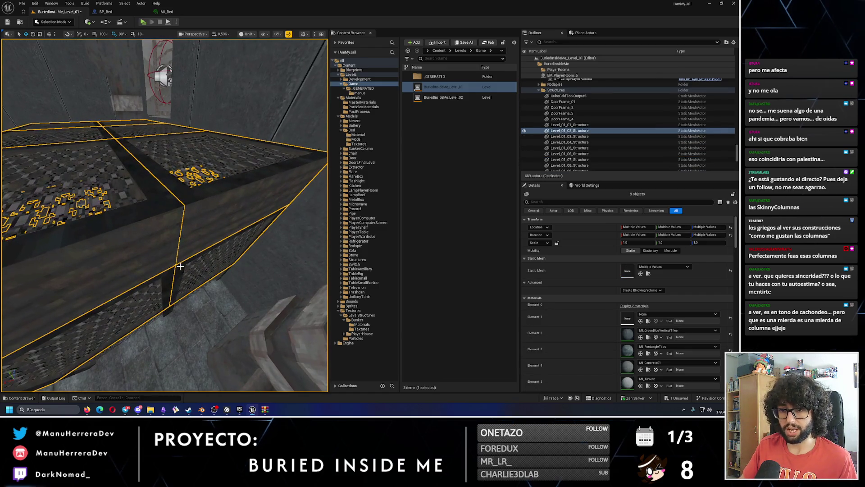
key(ctrl+z)
drag(172, 273, 166, 275)
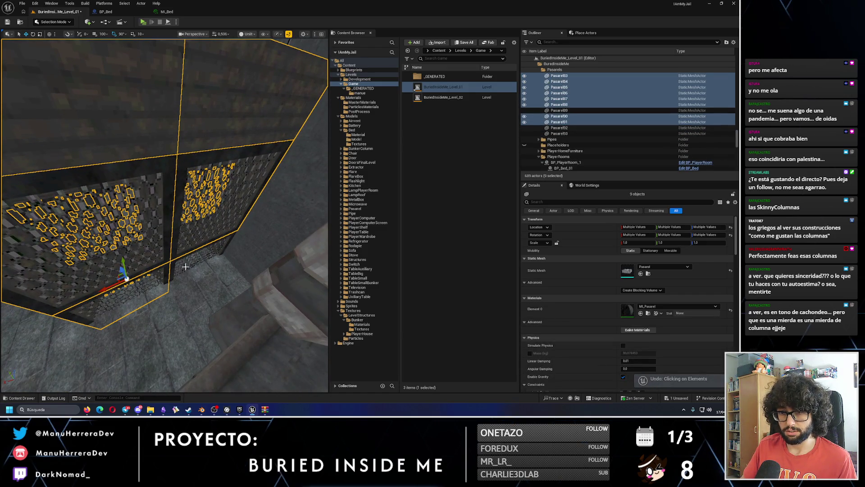
ctrl+click(185, 267)
key(f)
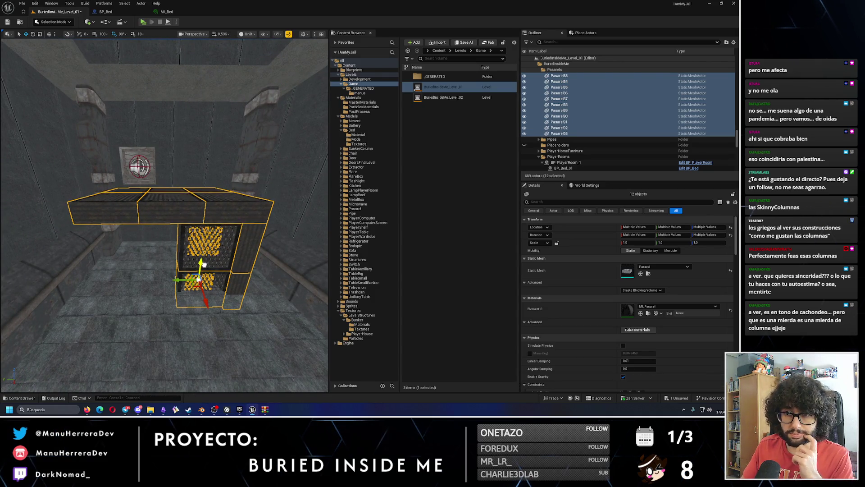
mouse_move(178, 283)
mouse_down()
mouse_move(185, 252)
mouse_move(185, 275)
mouse_move(190, 259)
mouse_up()
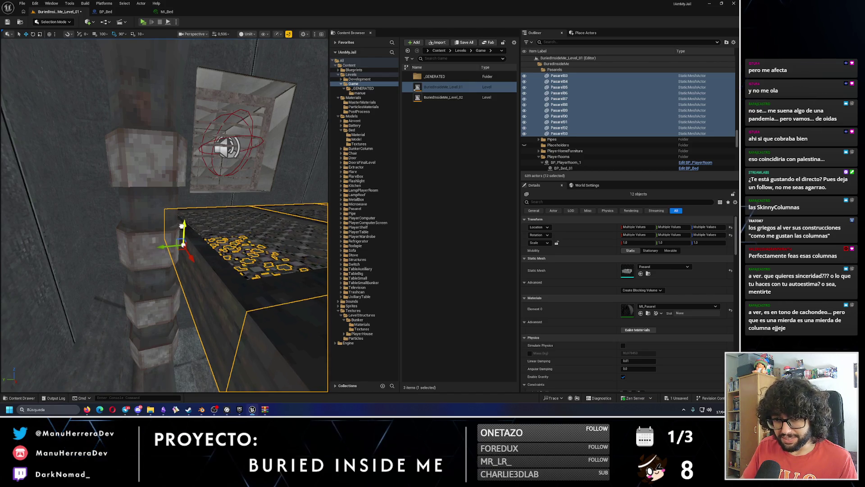
mouse_move(179, 254)
mouse_down()
mouse_move(184, 270)
mouse_move(223, 170)
mouse_up()
click(143, 22)
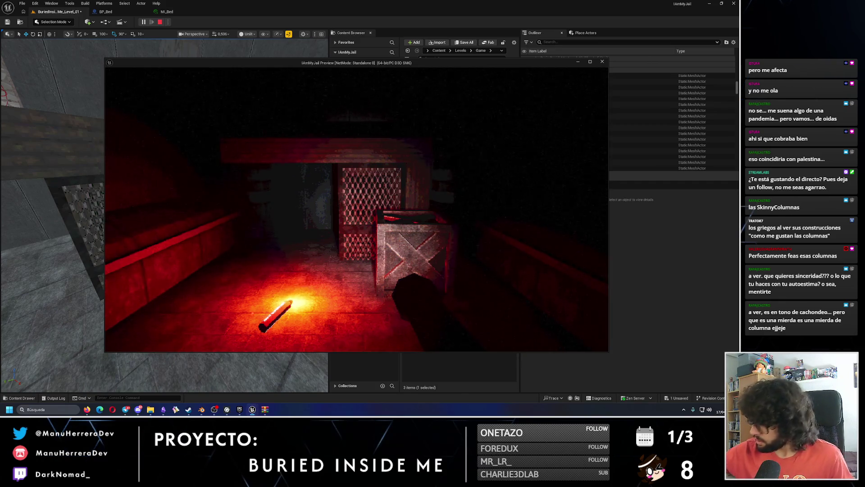
Step: End the playtest, close the Message Log of Play in Editor errors, and select a grate pallet
key(Escape)
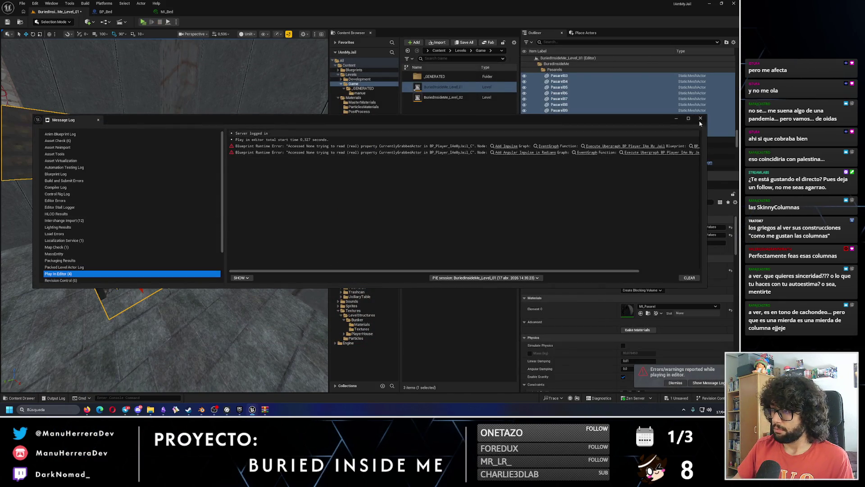
click(700, 119)
click(182, 251)
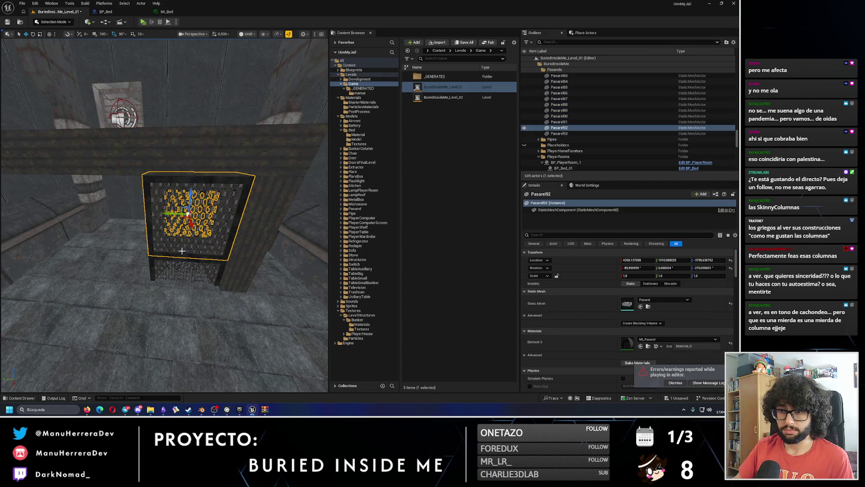
Step: Duplicate two selected grates to the left as upright panels Pasarel94 and Pasarel95
ctrl+click(157, 264)
drag(246, 262, 142, 262)
key(s)
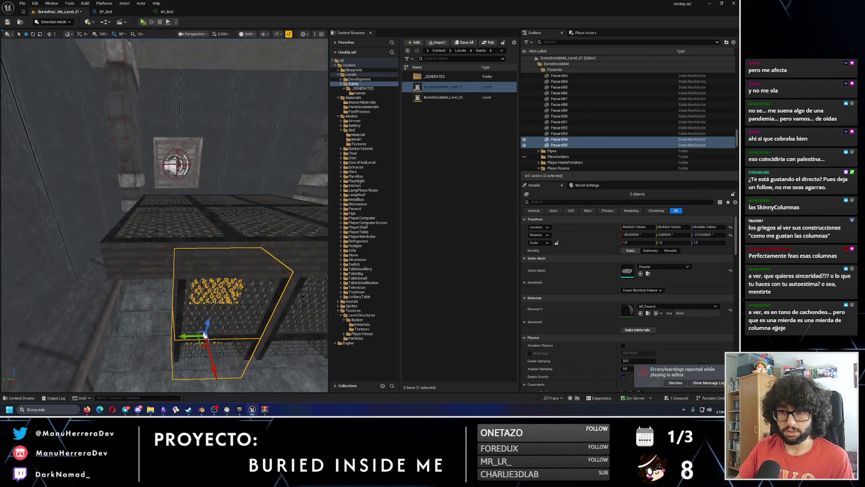
key(s)
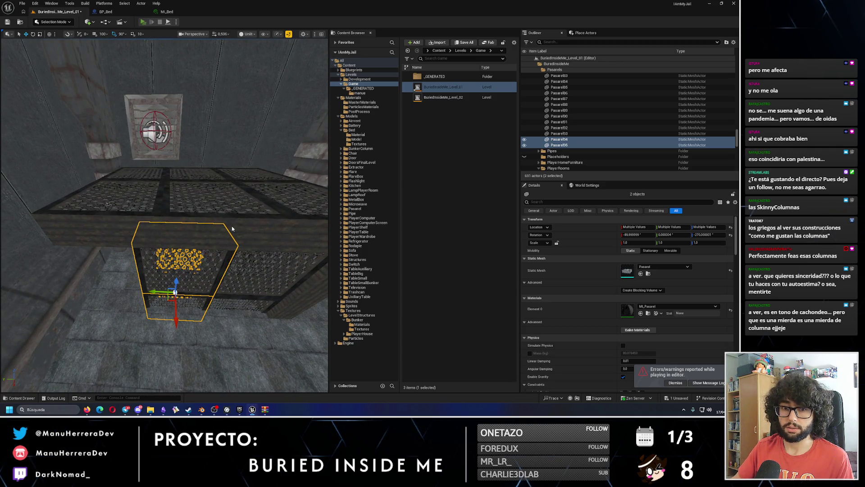
Step: Playtest briefly with Alt+P, frame the new grates, and save the level with Ctrl+S
key(alt+p)
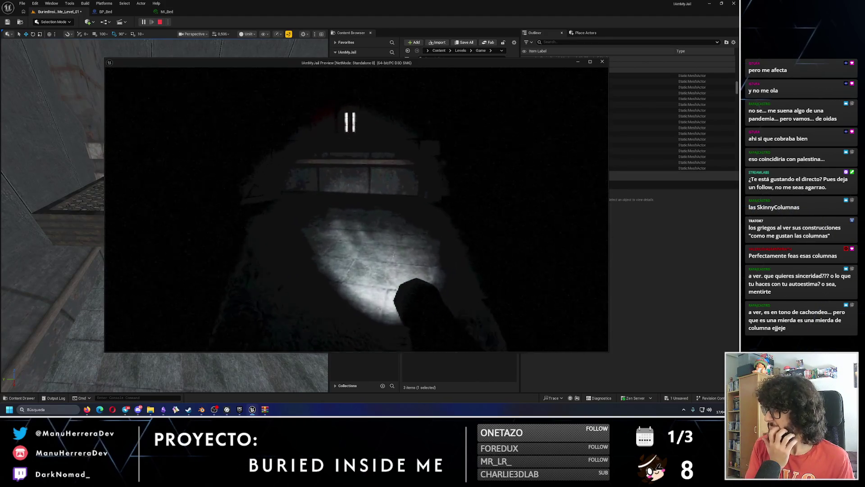
key(Escape)
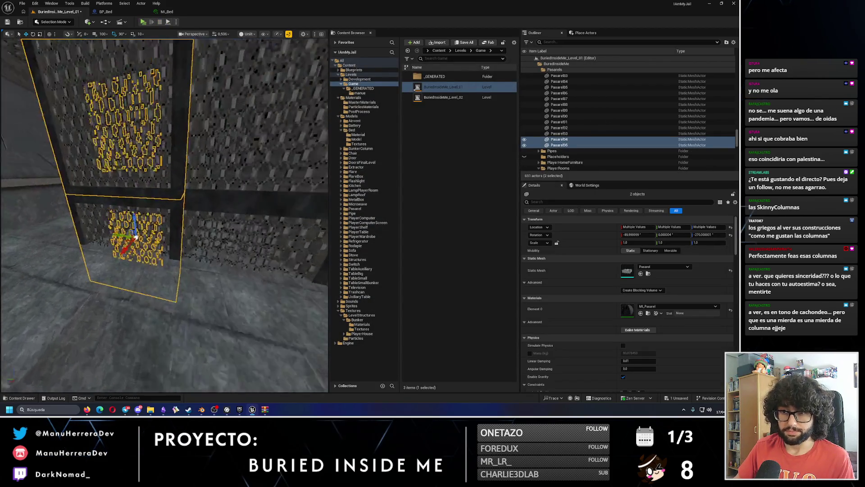
key(f)
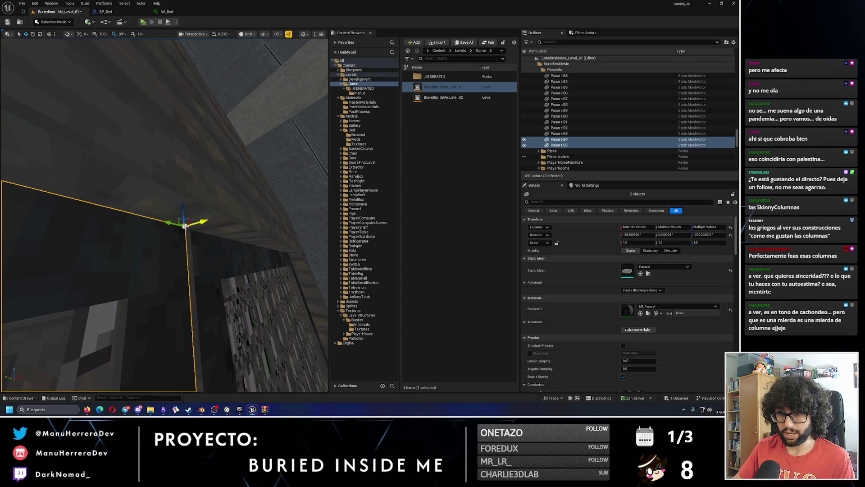
key(f)
key(ctrl+s)
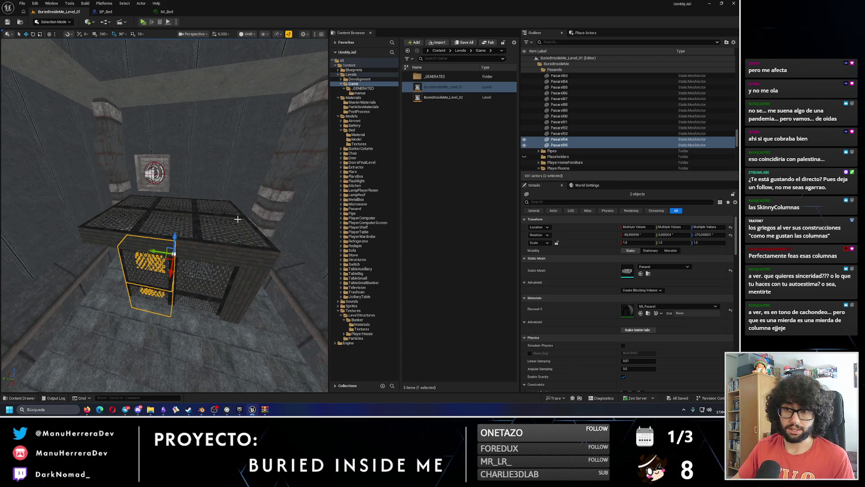
Step: Frame the selected grate actors and launch a standalone playtest to see them in game
click(446, 233)
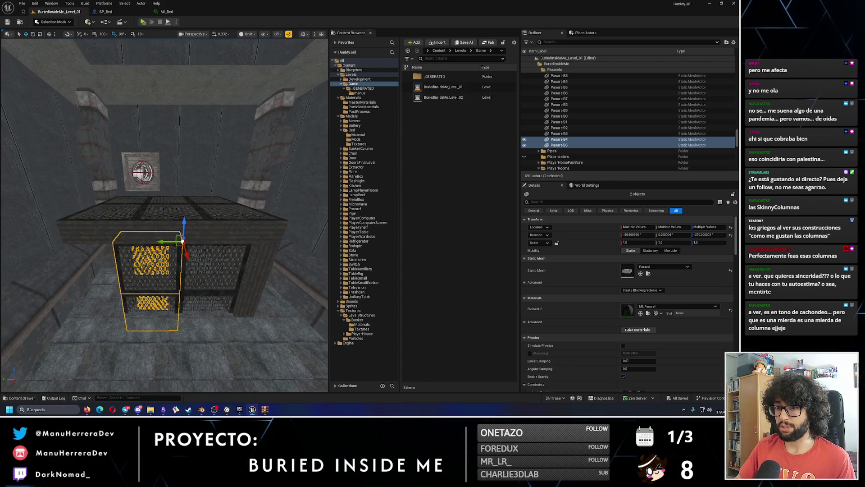
scroll(165, 215, down, 5)
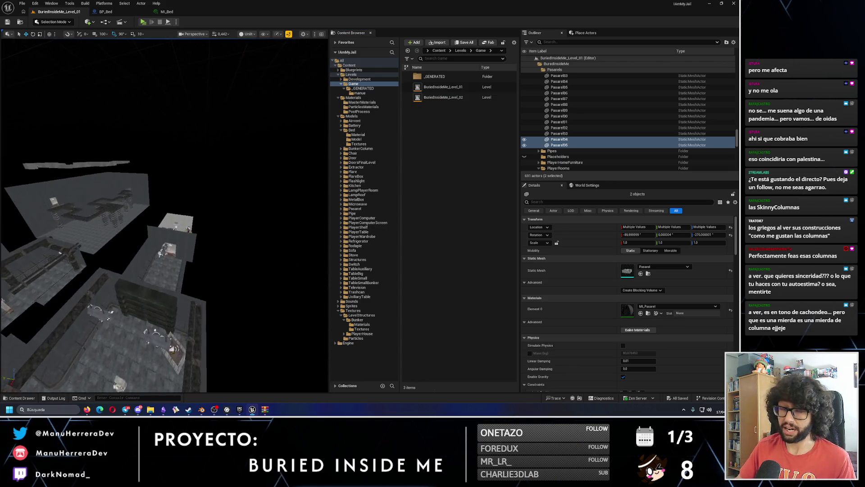
scroll(164, 215, up, 5)
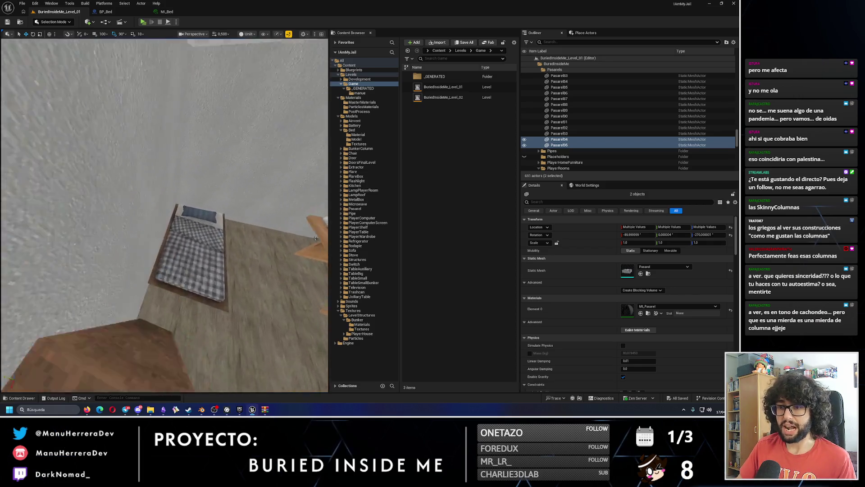
scroll(315, 237, down, 10)
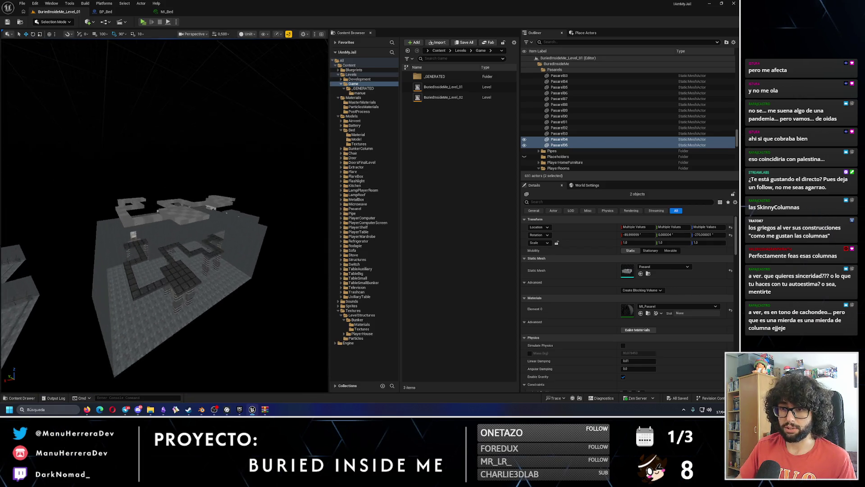
key(f)
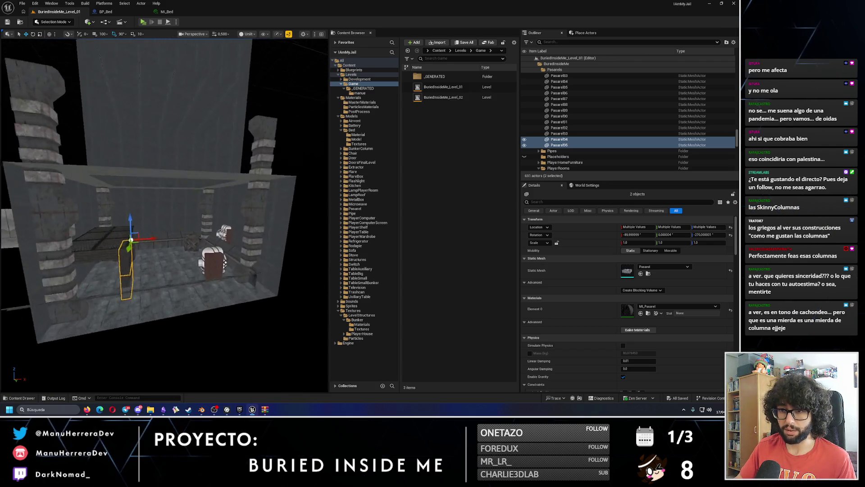
click(142, 22)
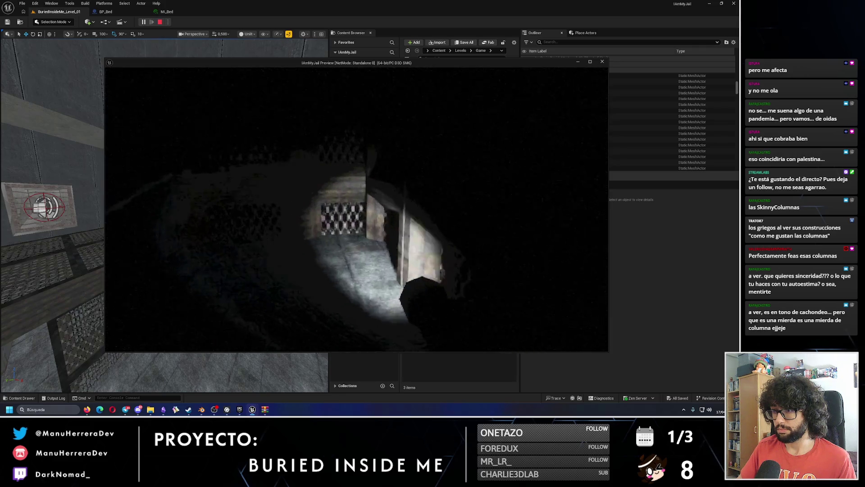
Step: Stop the playtest and select the Pasarel95 and Pasarel94 grates to inspect them
key(Escape)
drag(175, 241, 175, 241)
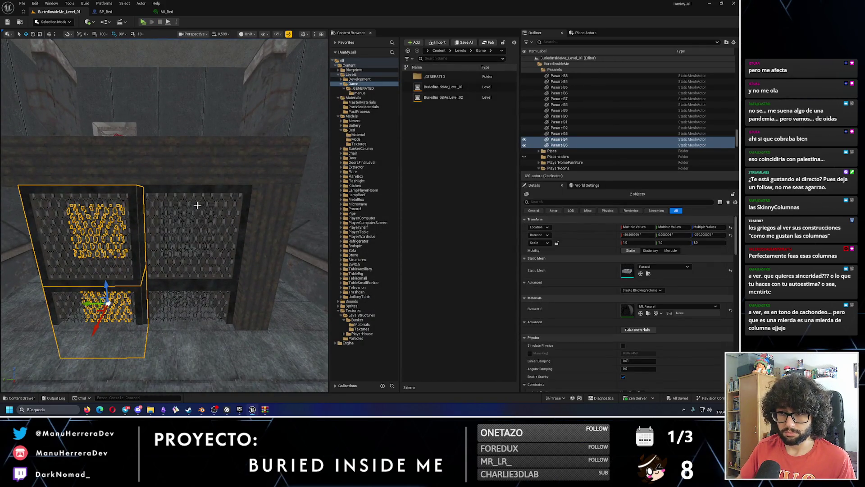
drag(166, 305, 167, 304)
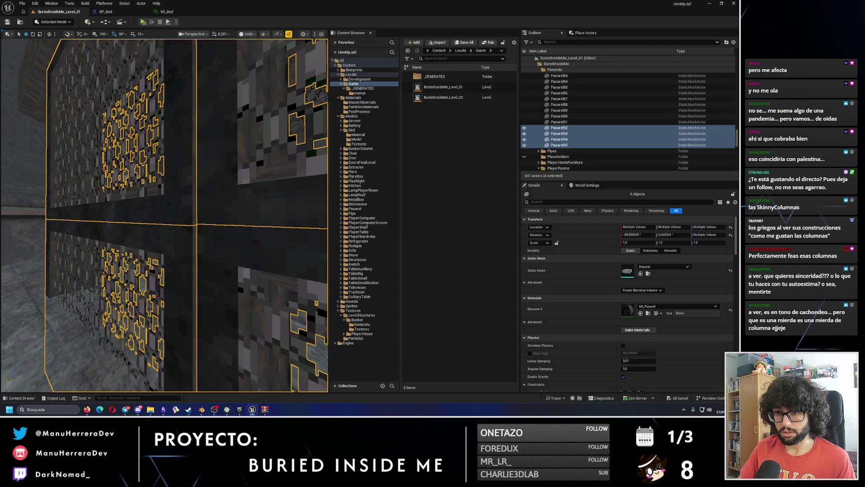
click(174, 241)
drag(174, 241, 167, 263)
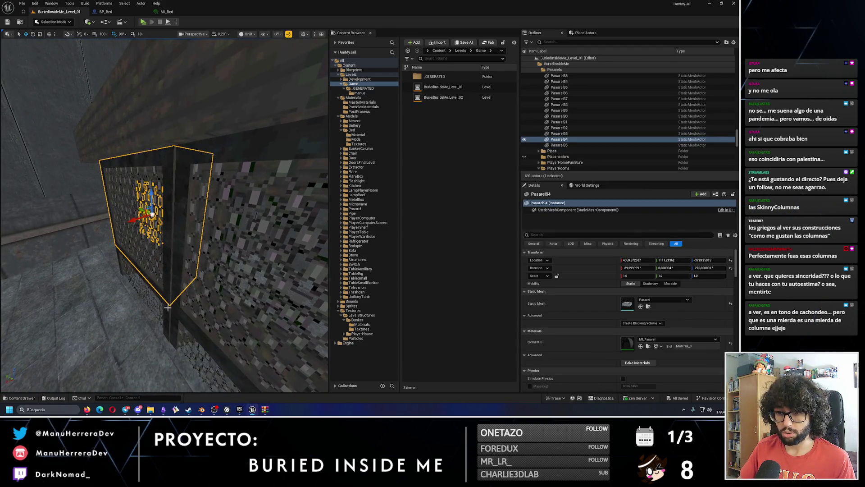
ctrl+click(151, 299)
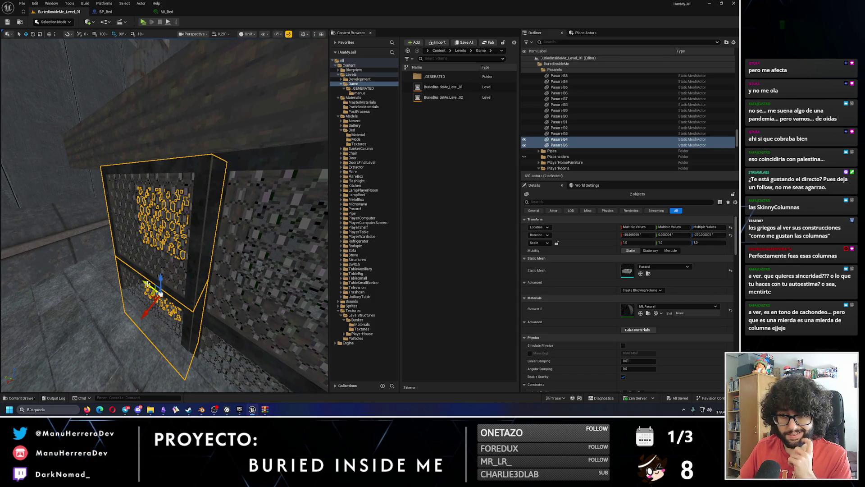
drag(151, 298, 152, 298)
Step: Add Pasarel93 to the selection, frame the four grates, and start a new playtest
scroll(147, 195, down, 1)
drag(147, 195, 147, 196)
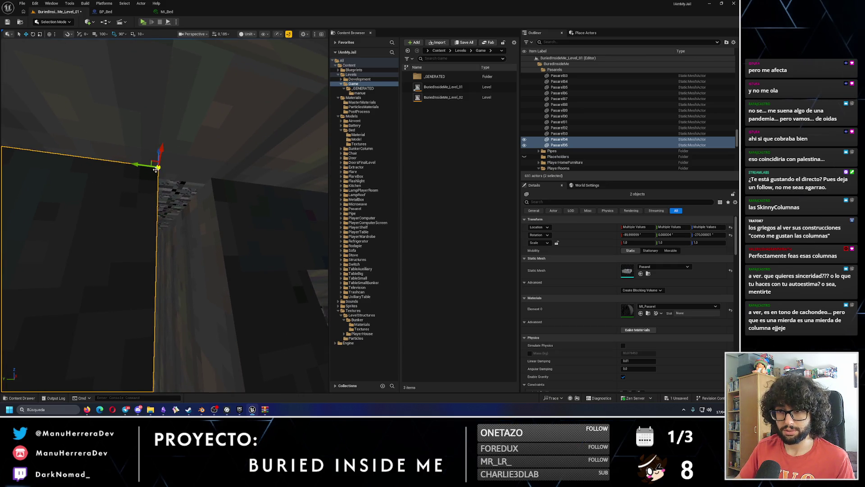
drag(147, 195, 147, 195)
drag(199, 169, 199, 169)
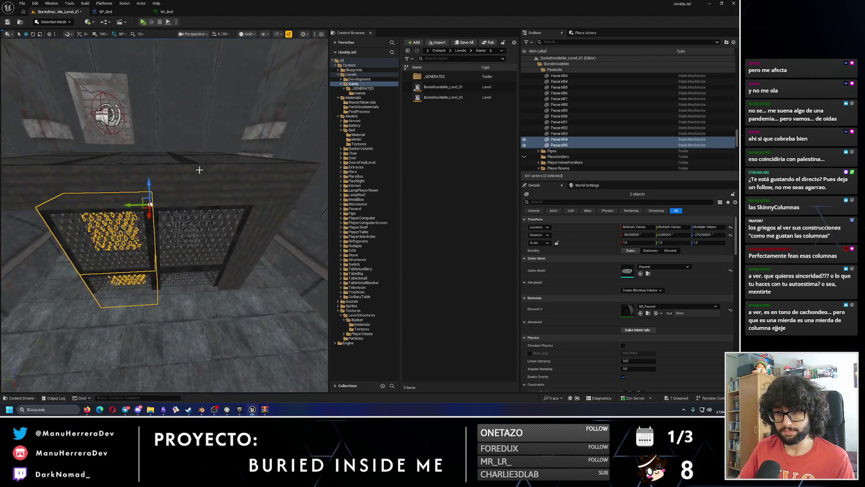
ctrl+click(159, 279)
key(f)
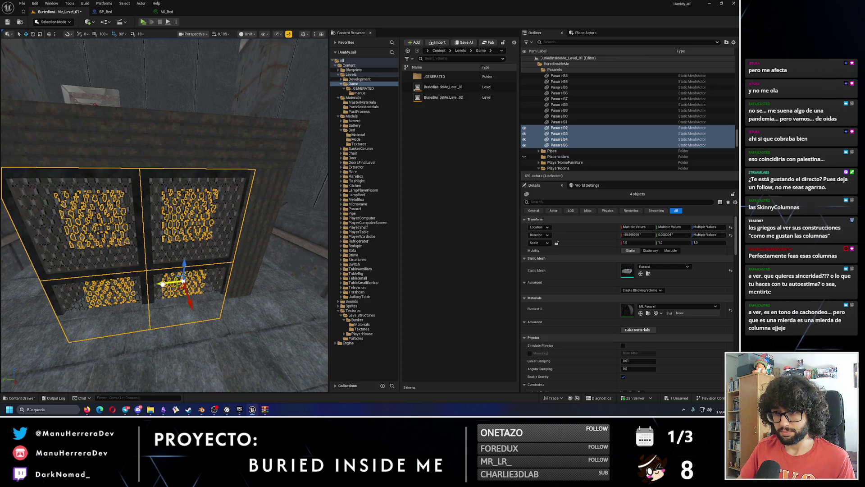
drag(164, 279, 165, 279)
click(143, 22)
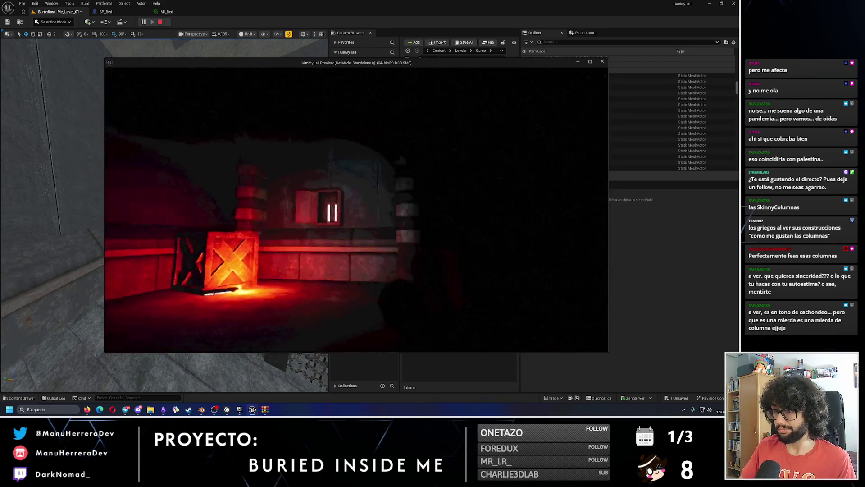
Step: Walk the player around the crate, then end the playtest
key(w)
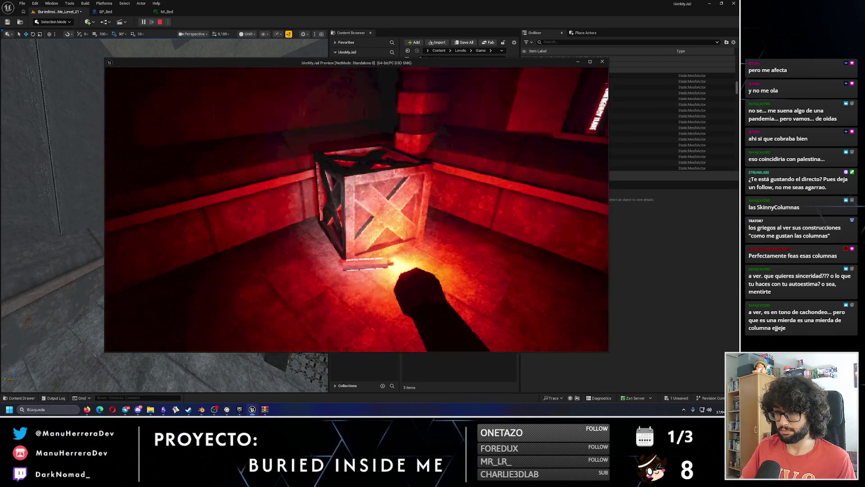
key(w)
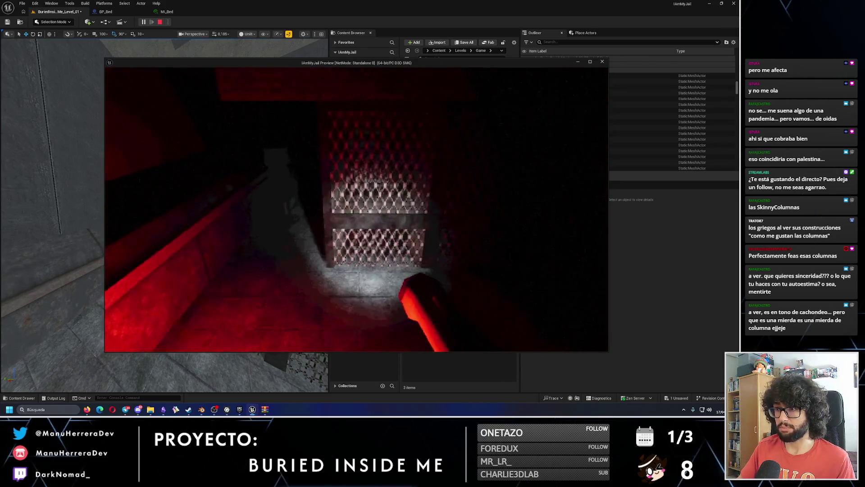
key(Escape)
Step: Delete the four selected grates and move BP_MetalBox_1 toward the column
key(f)
key(Delete)
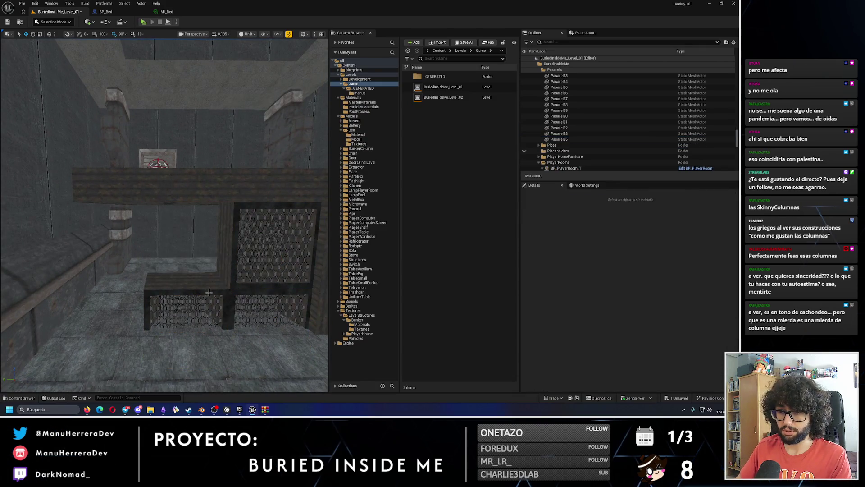
click(237, 232)
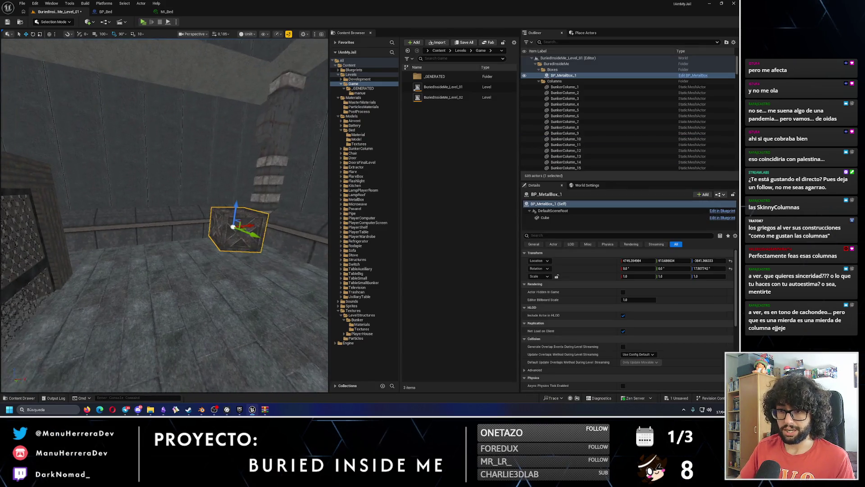
mouse_move(60, 232)
mouse_down()
mouse_move(53, 306)
mouse_move(67, 275)
mouse_move(195, 274)
mouse_up()
mouse_move(178, 267)
mouse_down()
mouse_move(208, 249)
mouse_move(213, 196)
mouse_move(186, 43)
mouse_up()
Step: Playtest lighting, dropping and relighting the Emergency Flare in the corridor, then stop play
click(143, 22)
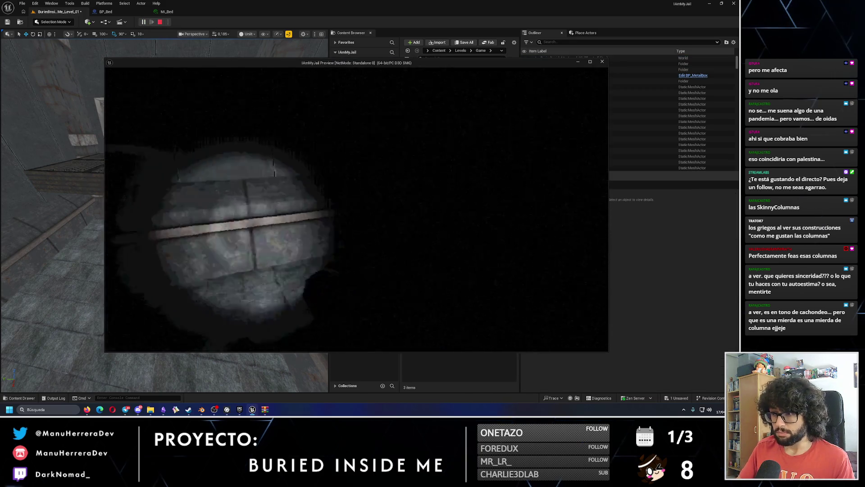
key(e)
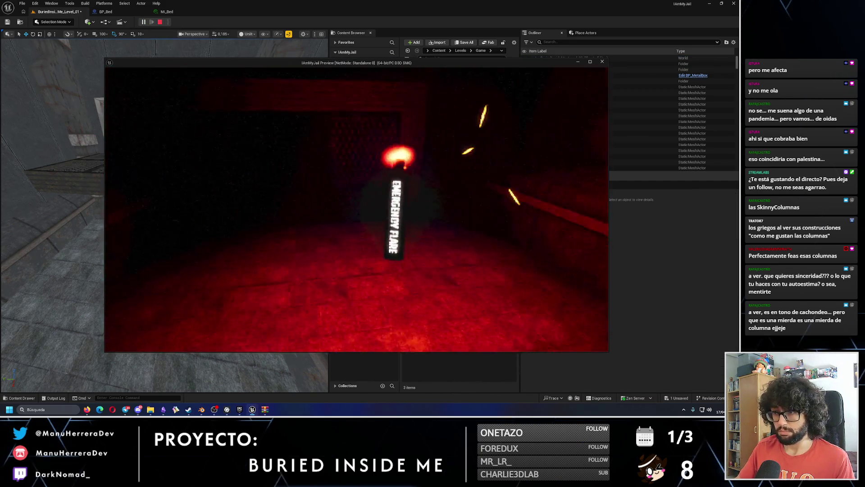
key(e)
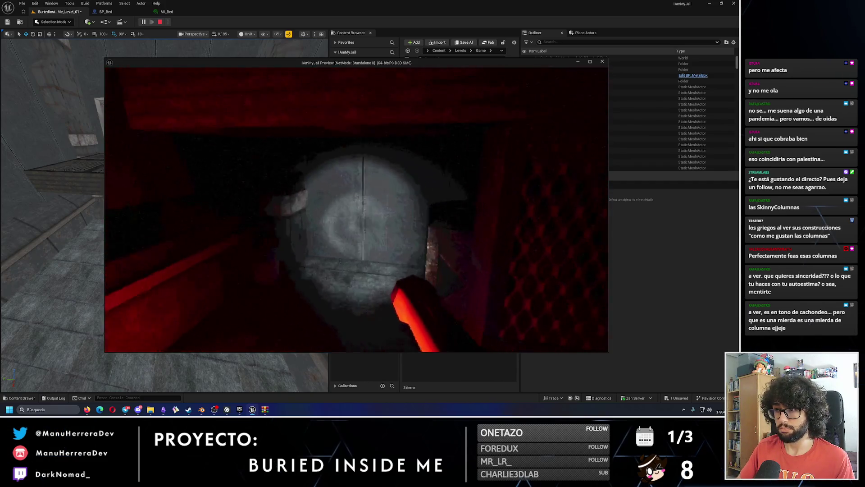
key(w)
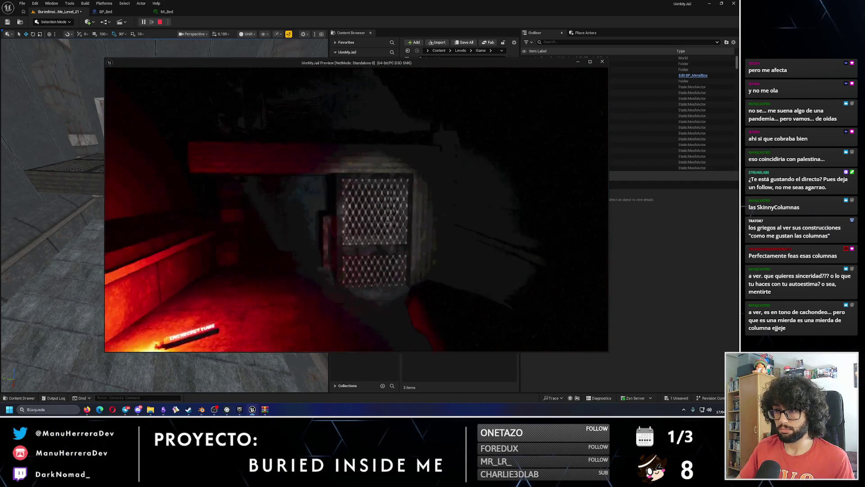
key(e)
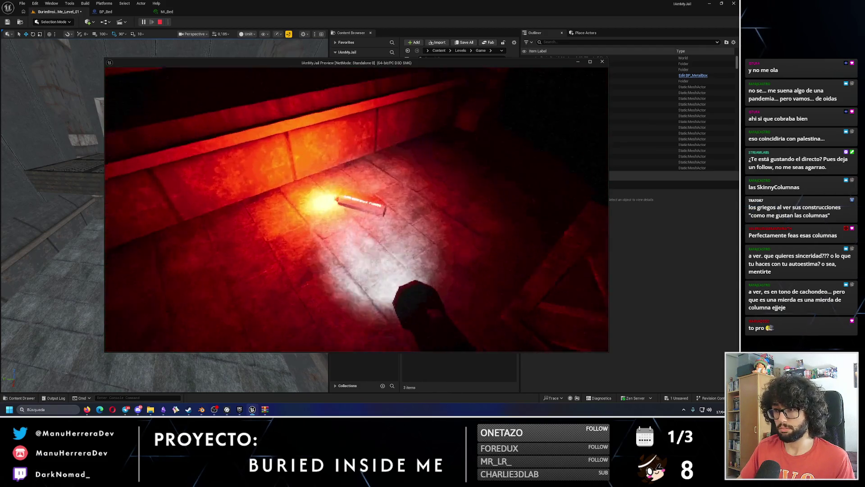
key(e)
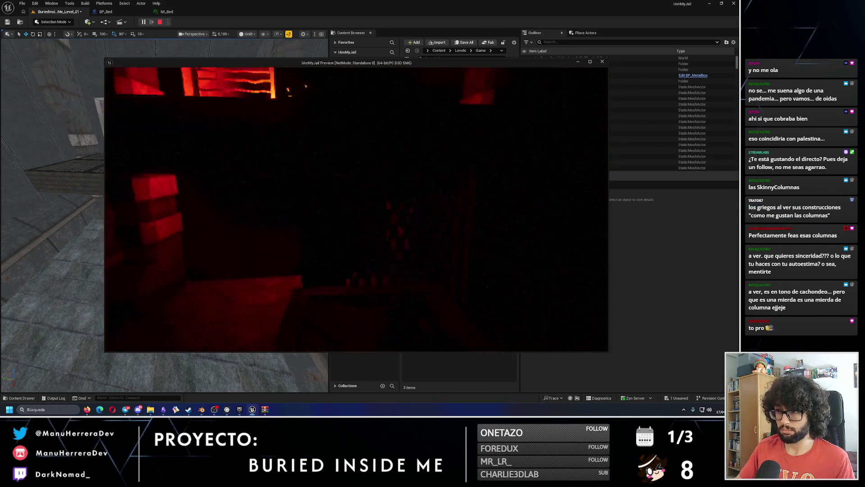
key(e)
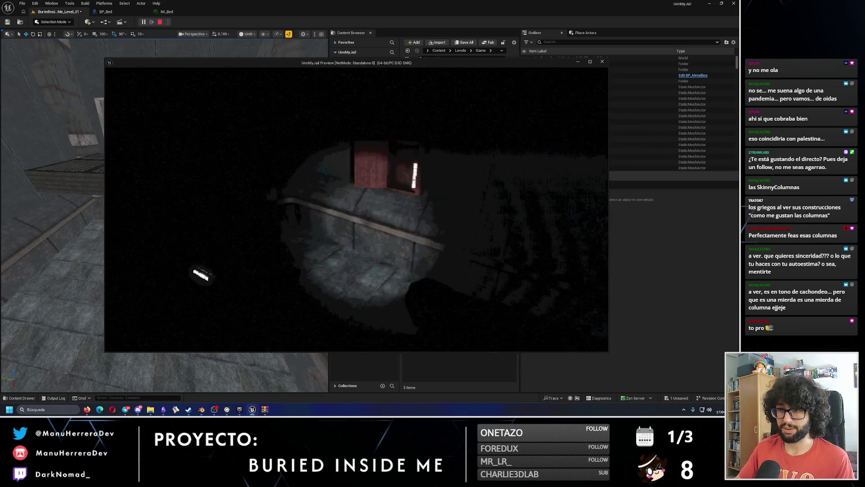
key(e)
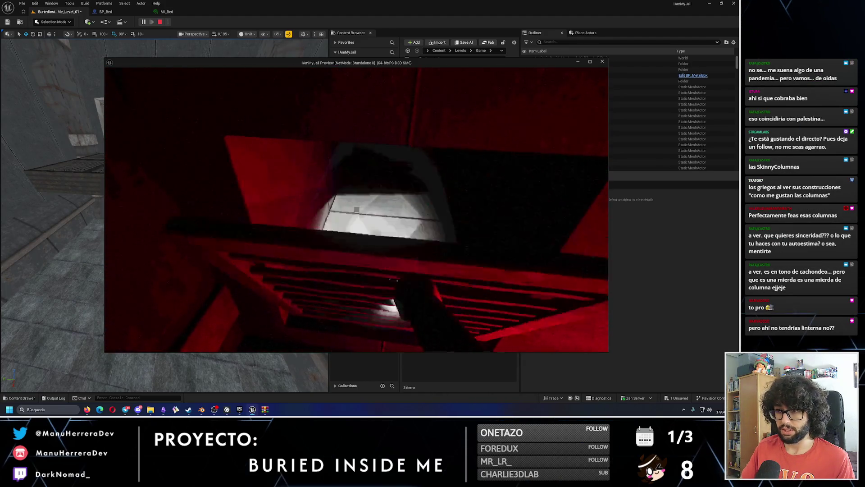
key(Escape)
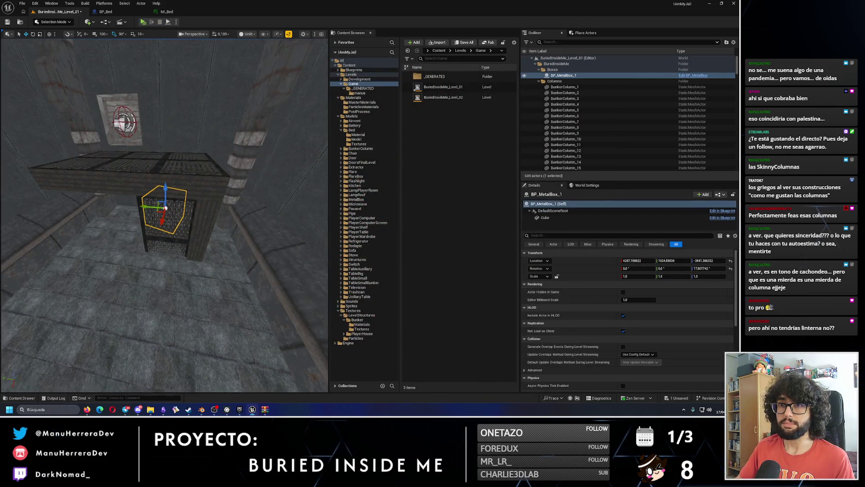
Step: Save the level and uncheck Player Start with Flashlight on BP_GameManager
drag(210, 64, 171, 45)
click(7, 22)
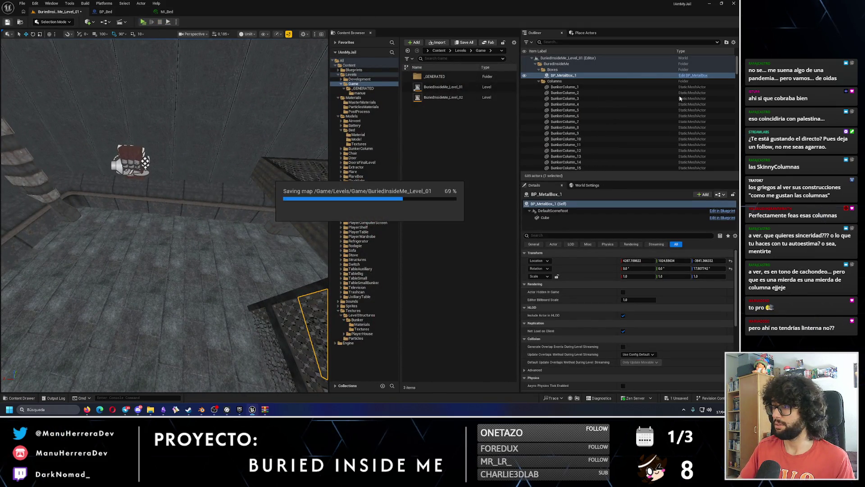
click(536, 63)
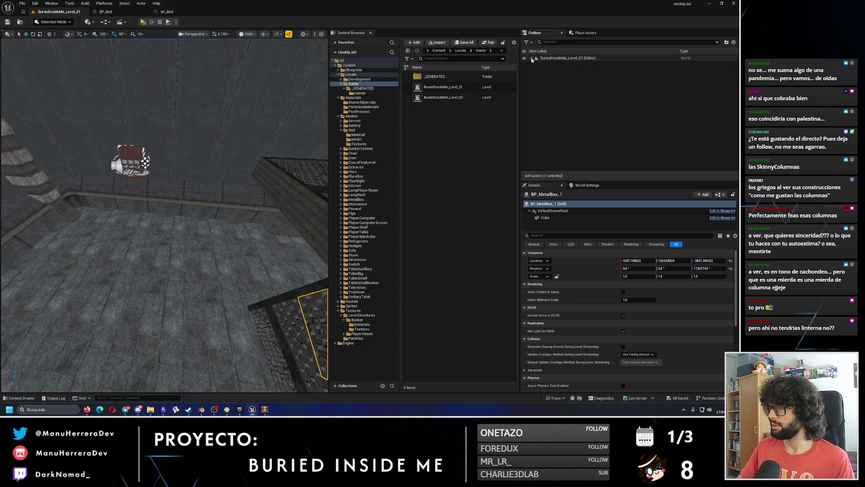
click(559, 75)
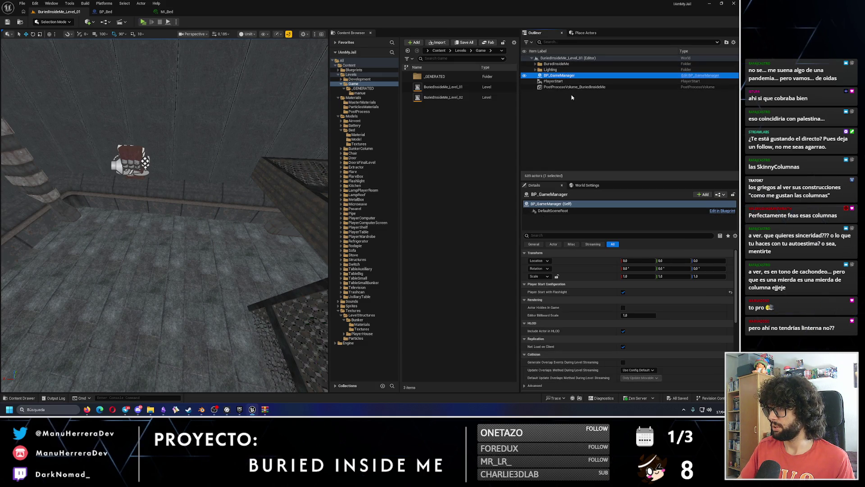
click(623, 292)
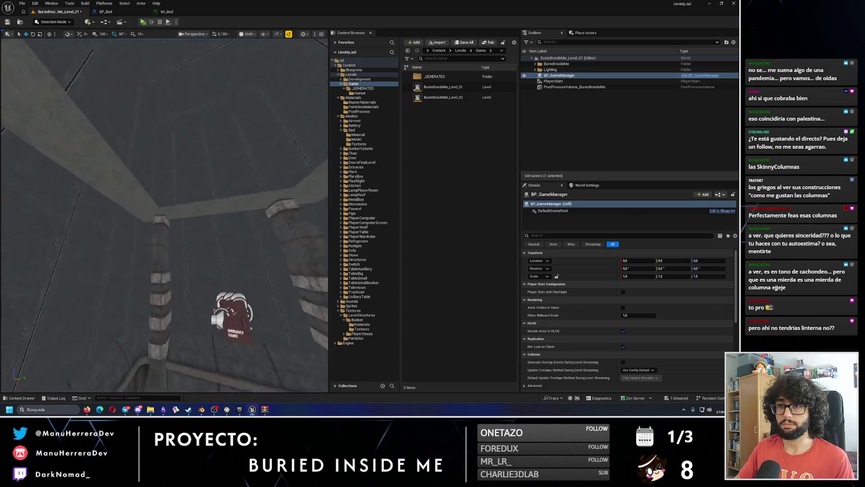
scroll(210, 90, up, 2)
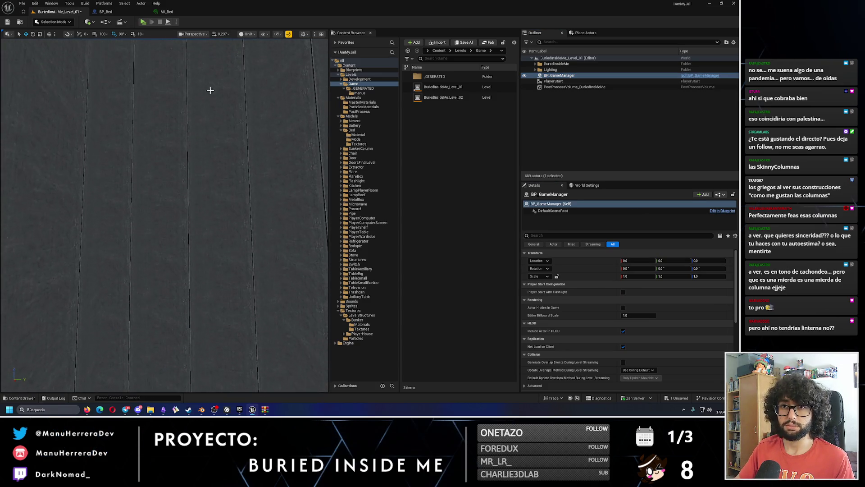
key(alt+p)
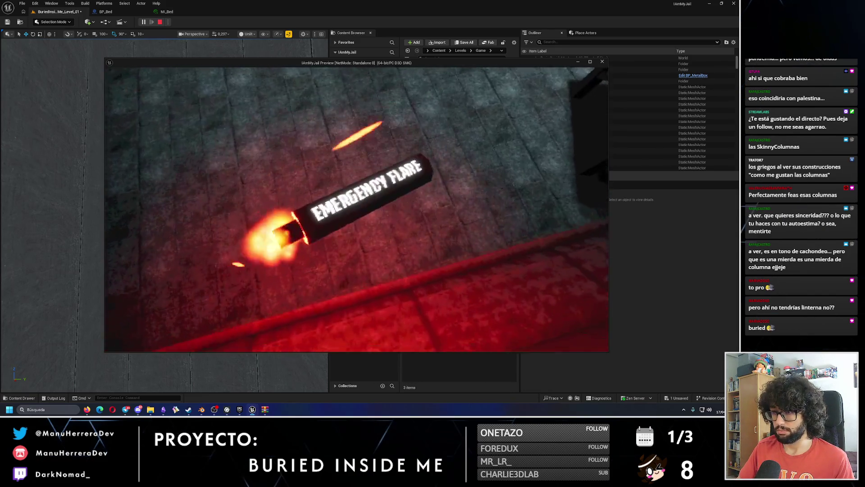
key(Escape)
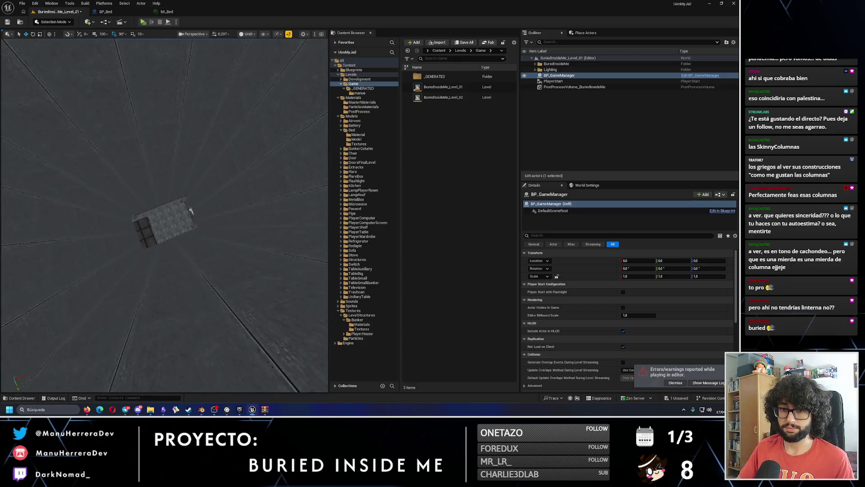
Step: Fly through the tunnel past the wall vent into the pale corridor
key(f)
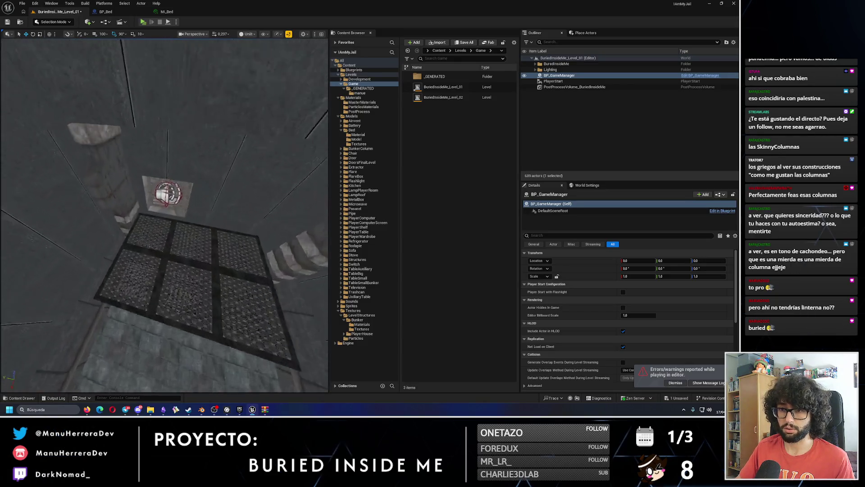
key(Up)
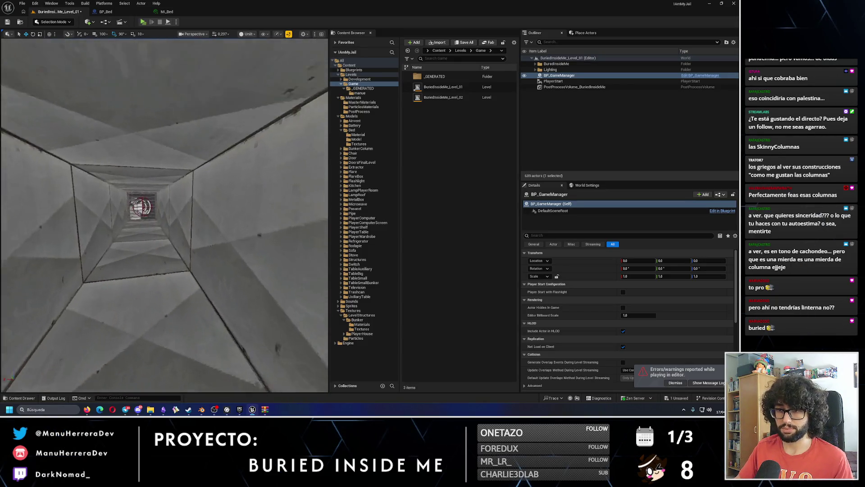
key(Up)
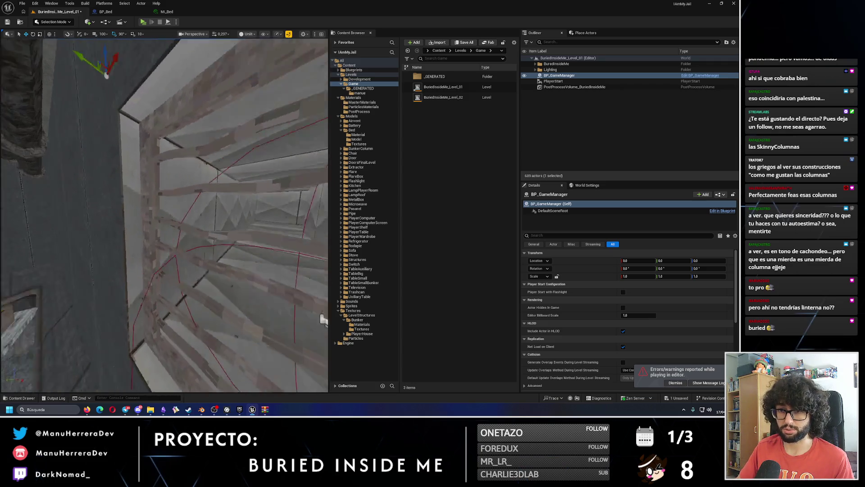
key(Up)
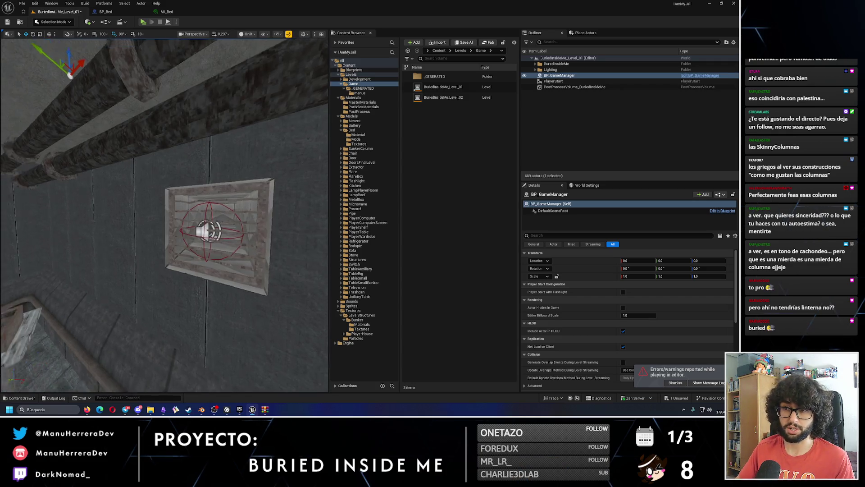
key(Up)
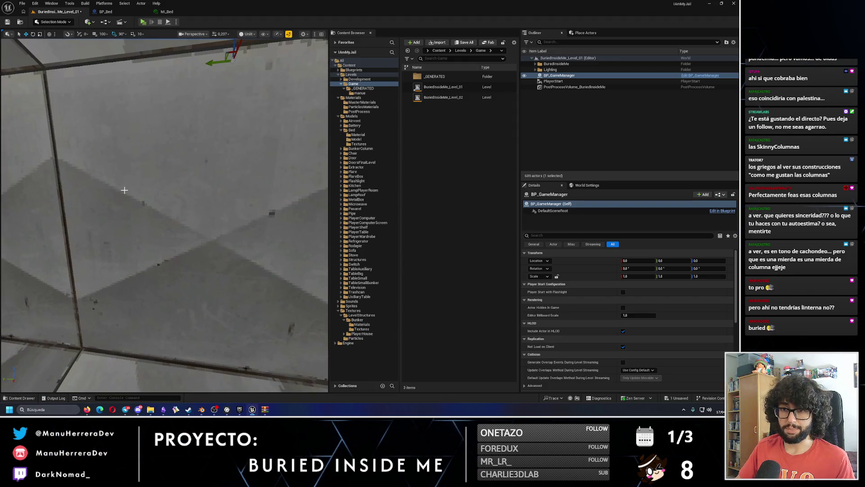
key(Up)
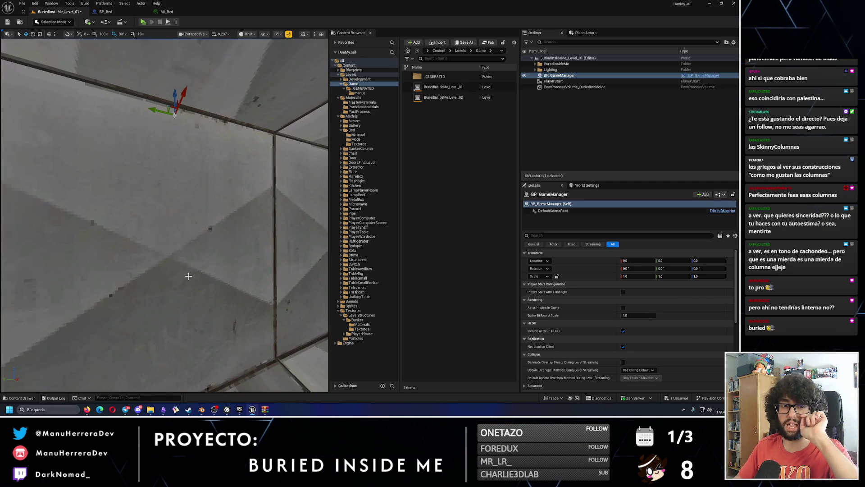
Step: Survey the pillared room and table, then save the level
key(Down)
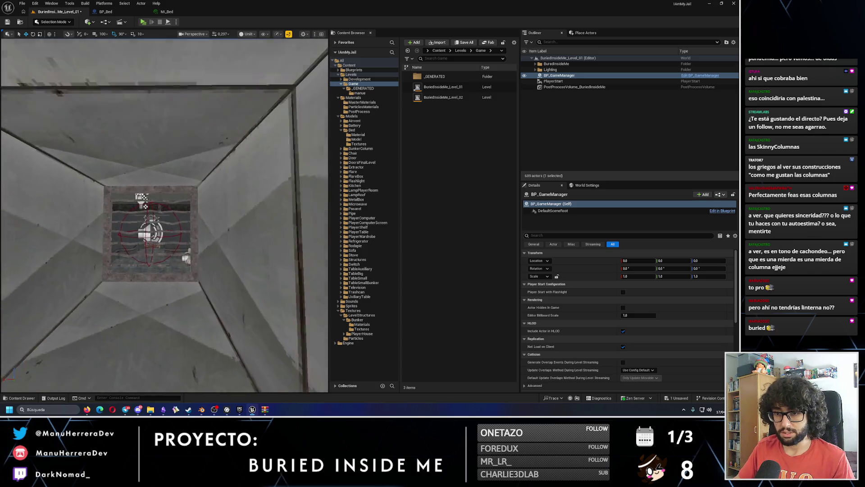
key(Down)
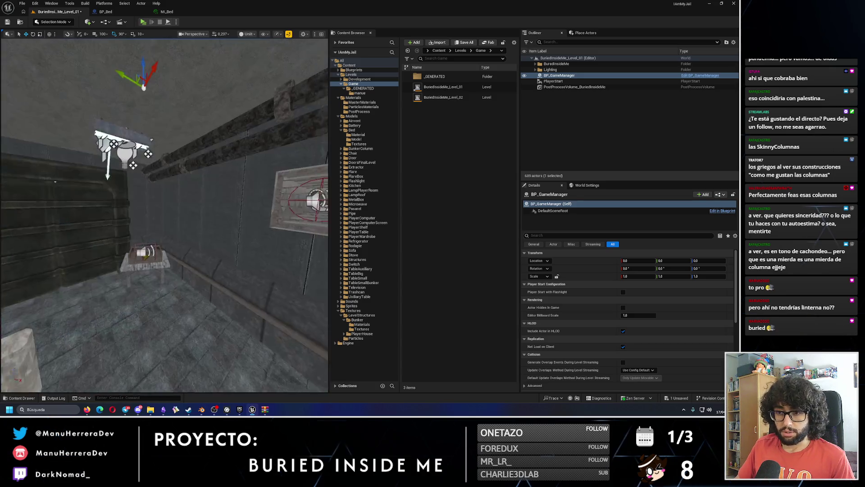
key(Up)
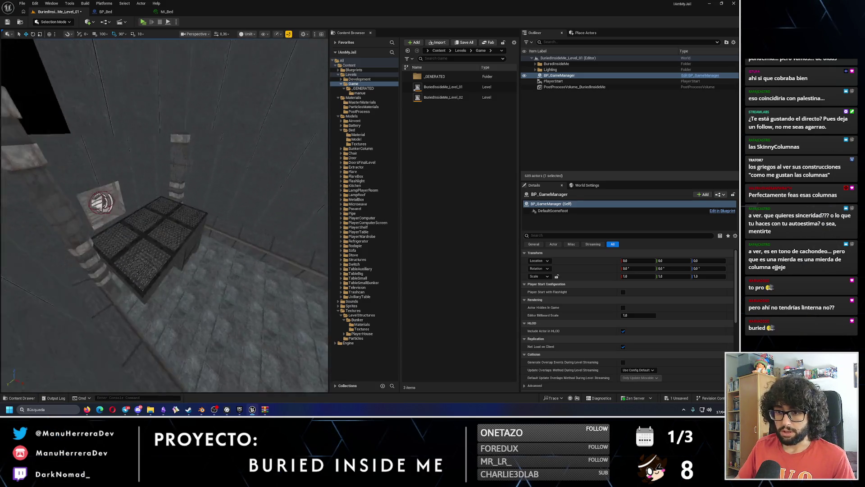
key(Down)
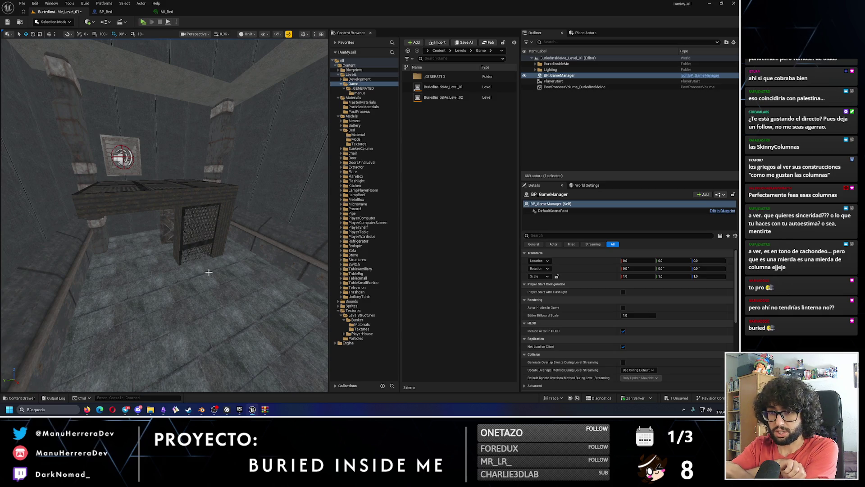
click(7, 21)
Step: Fly past the crate along the corridor back to a bunker overview
key(Up)
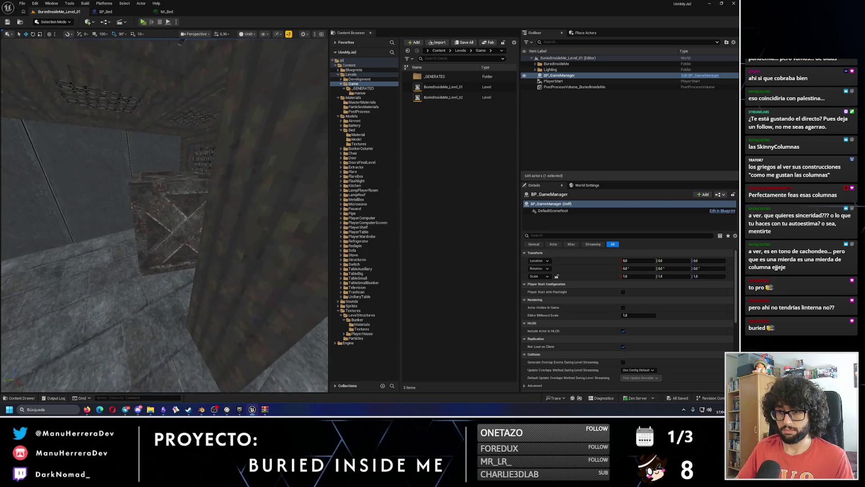
key(Up)
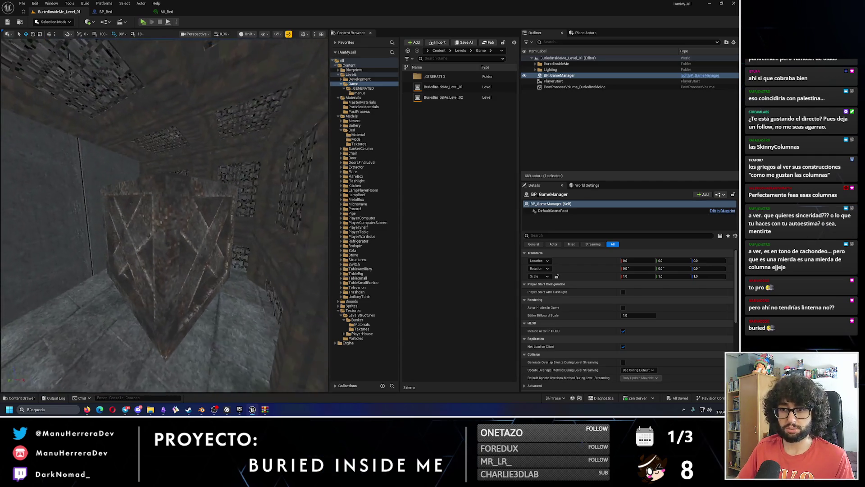
key(Up)
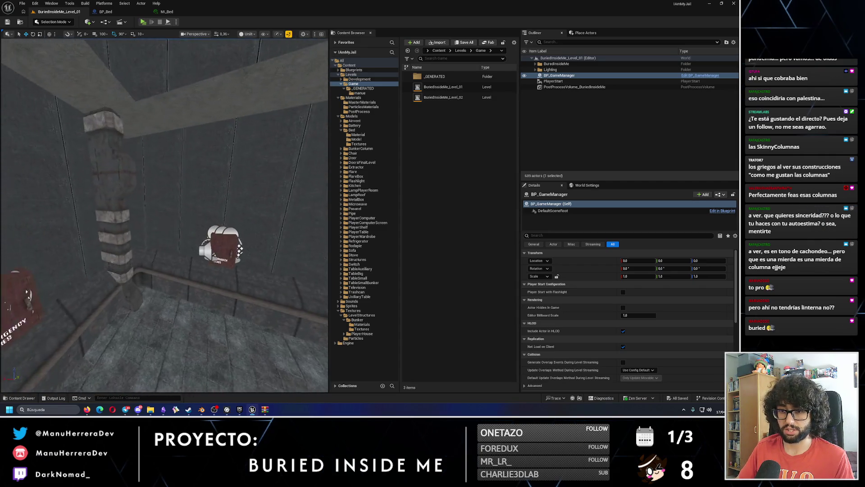
key(Down)
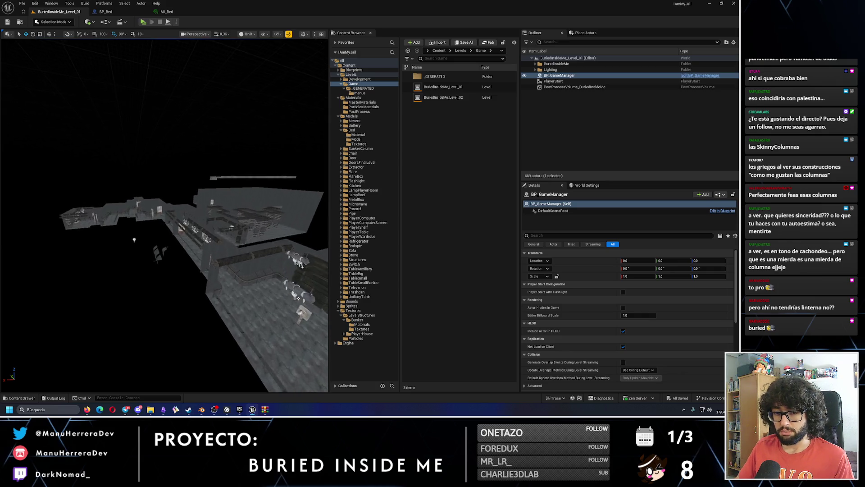
key(Up)
key(Up)
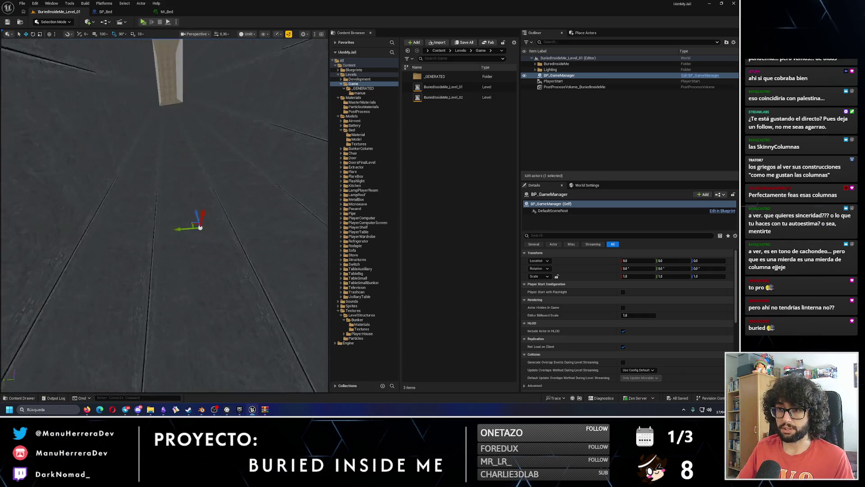
key(Down)
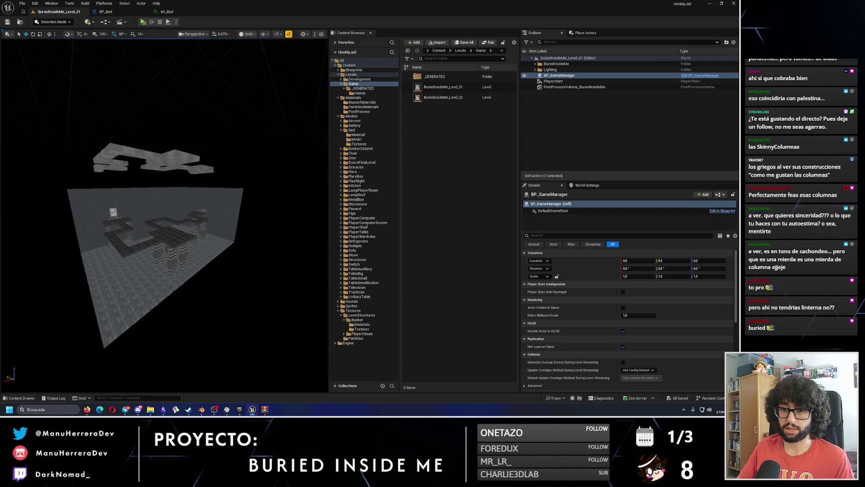
key(Up)
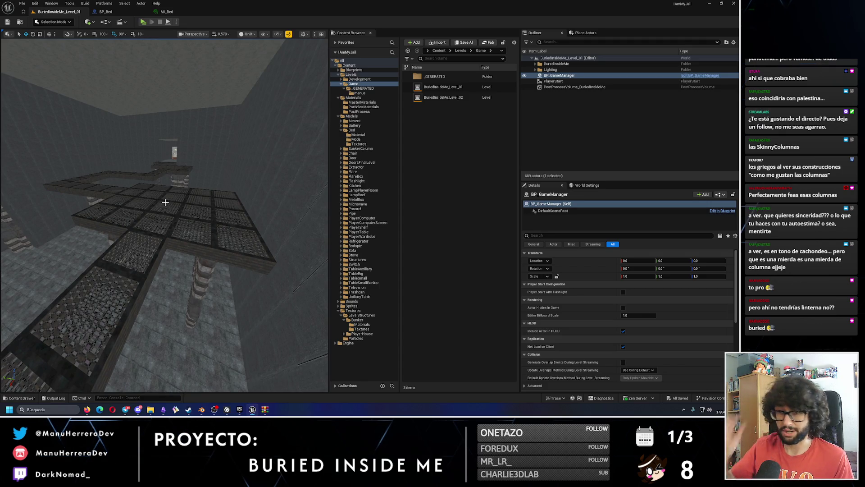
drag(165, 202, 168, 203)
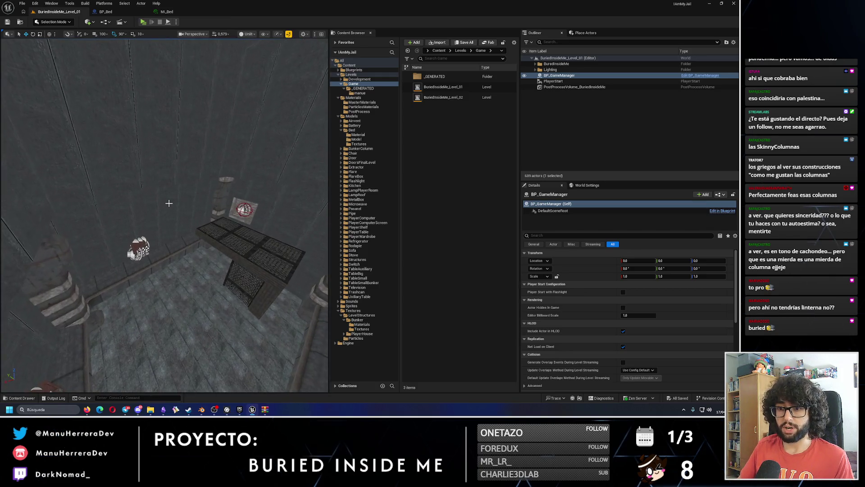
key(alt+4)
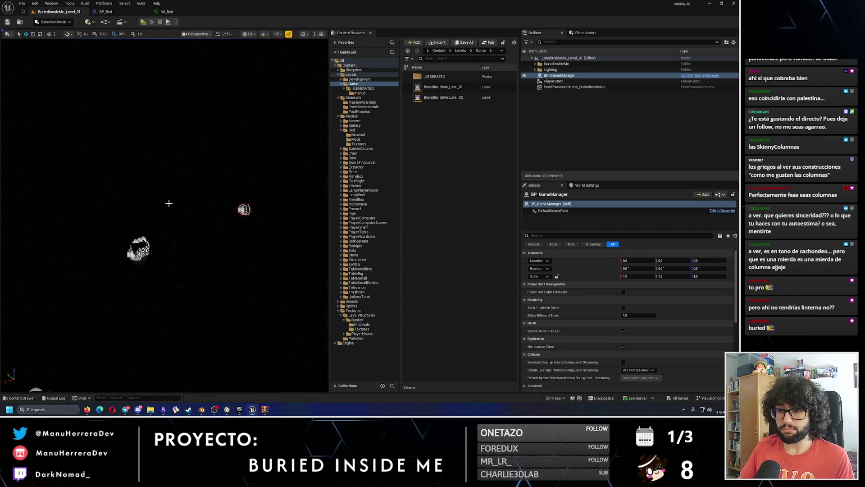
key(alt+3)
mouse_move(169, 204)
mouse_down()
mouse_move(197, 213)
mouse_move(164, 212)
mouse_up()
key(alt+4)
mouse_move(222, 225)
mouse_down()
mouse_move(184, 230)
mouse_move(192, 232)
mouse_up()
key(alt+3)
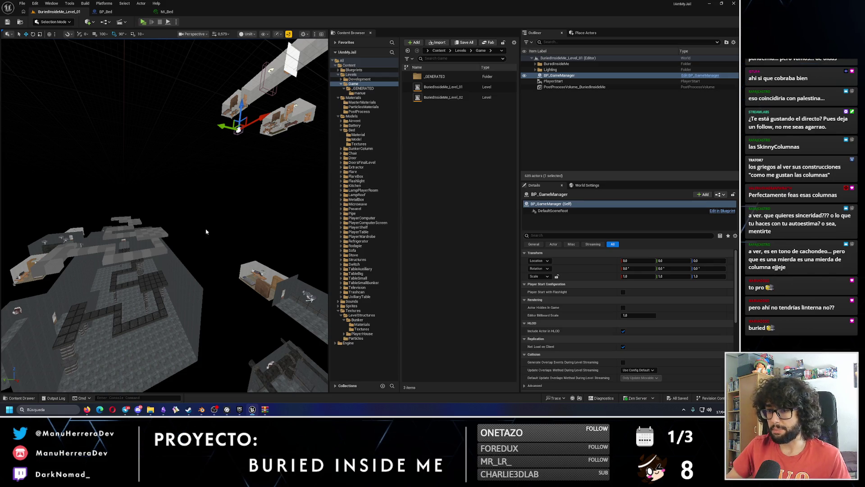
click(206, 231)
drag(206, 232, 228, 222)
key(alt+4)
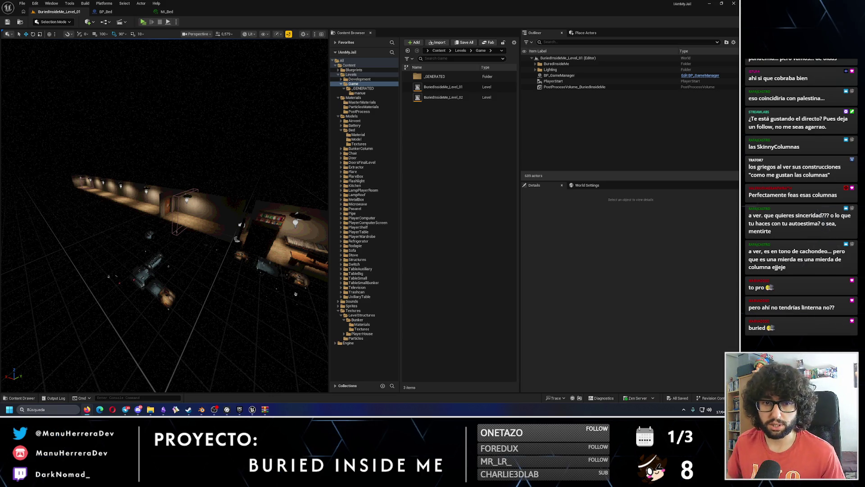
scroll(296, 293, up, 3)
key(alt+3)
mouse_move(164, 214)
mouse_down()
mouse_move(131, 218)
mouse_move(116, 207)
mouse_up()
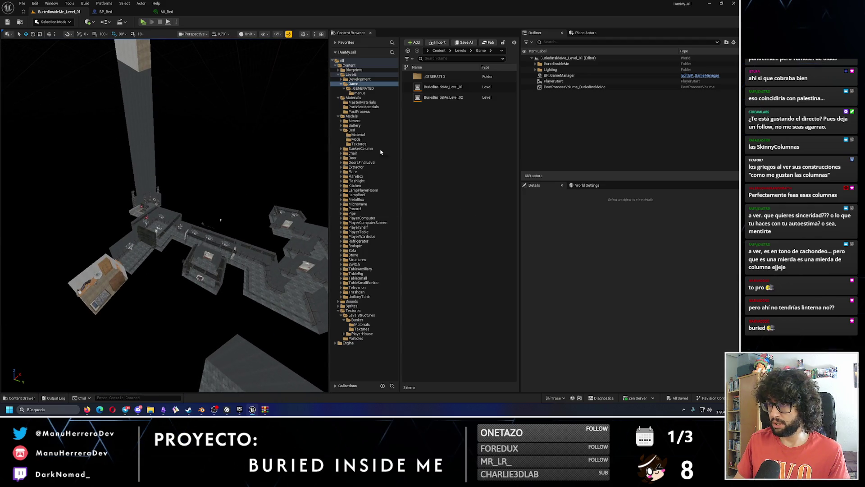
Step: Show the top-level Content folders and levels in the Content Browser
click(336, 65)
click(336, 64)
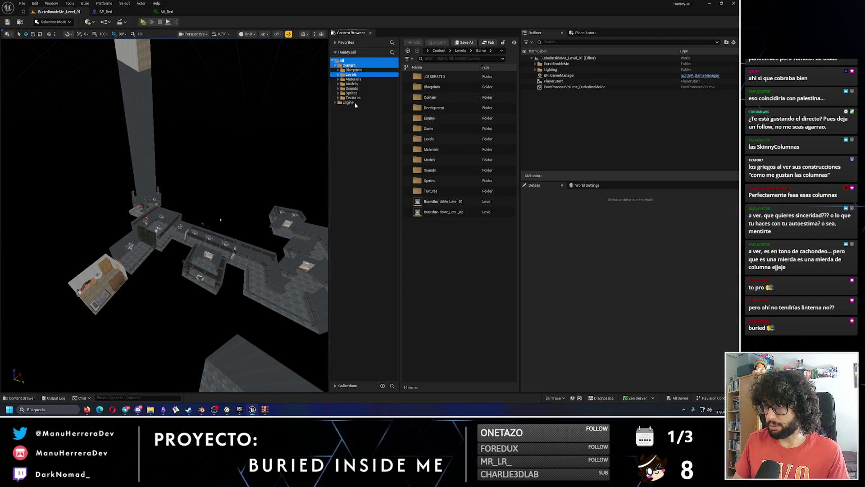
drag(255, 178, 258, 175)
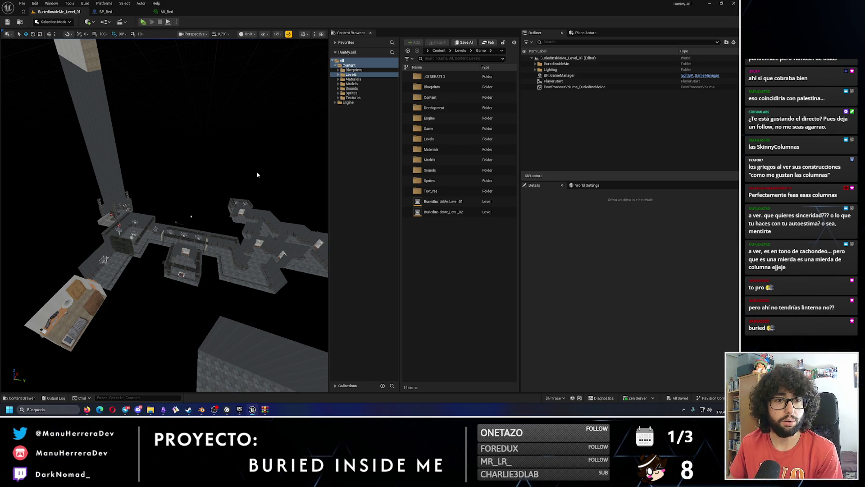
Step: Clear all Windows notifications with Borrar todo and close the panel
click(720, 411)
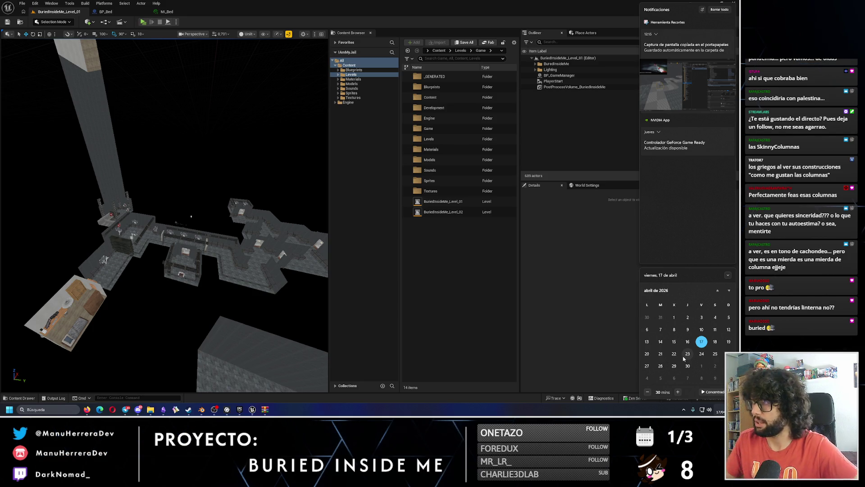
click(712, 9)
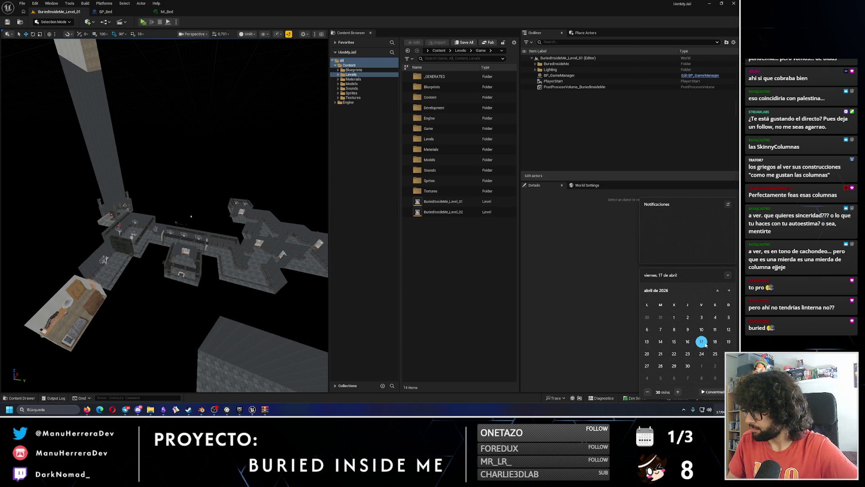
click(19, 406)
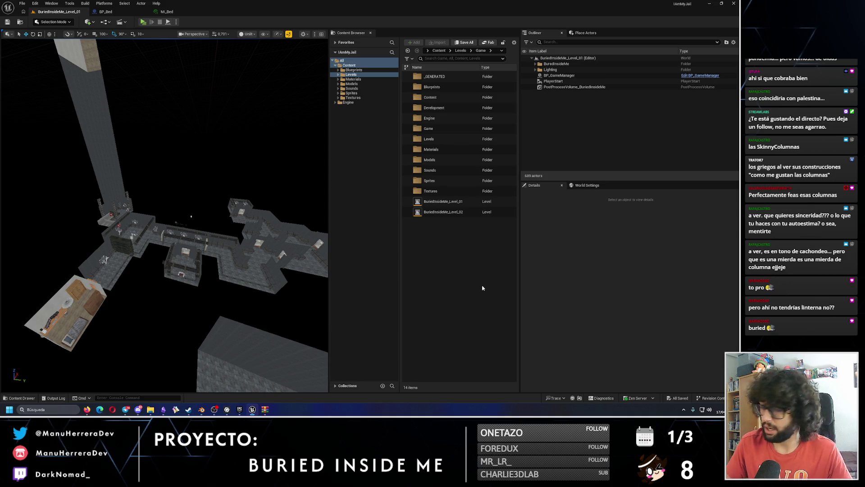
click(719, 411)
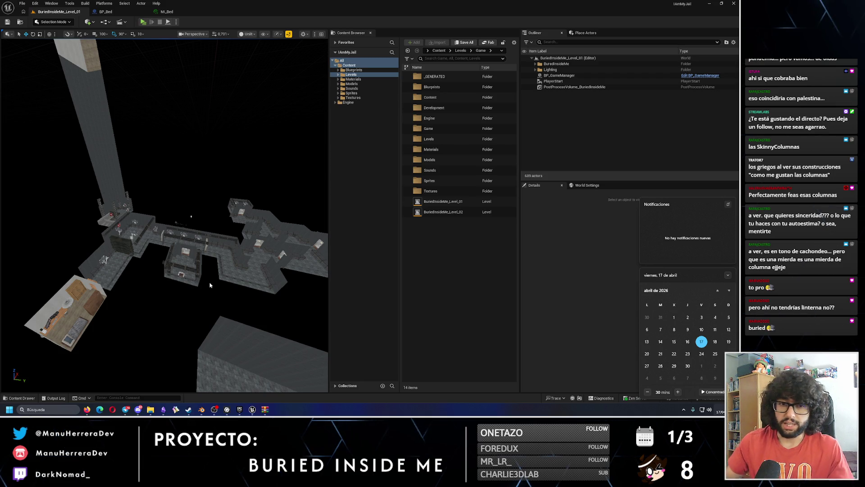
drag(82, 321, 72, 266)
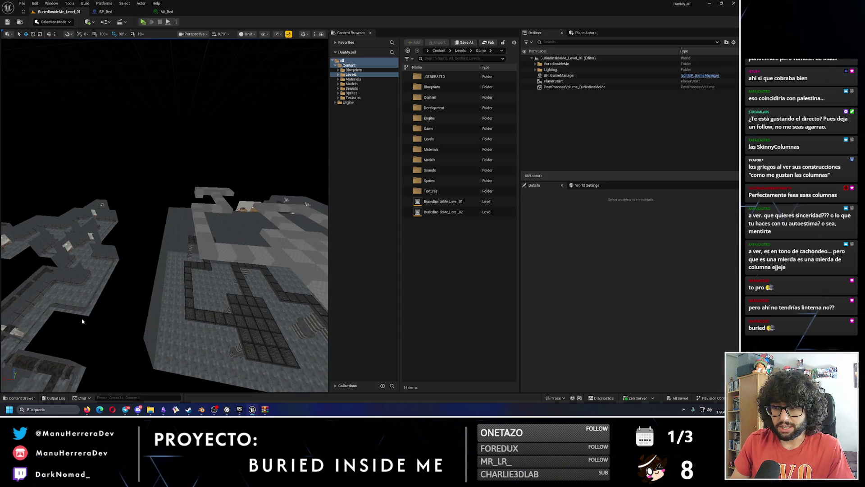
scroll(82, 321, down, 5)
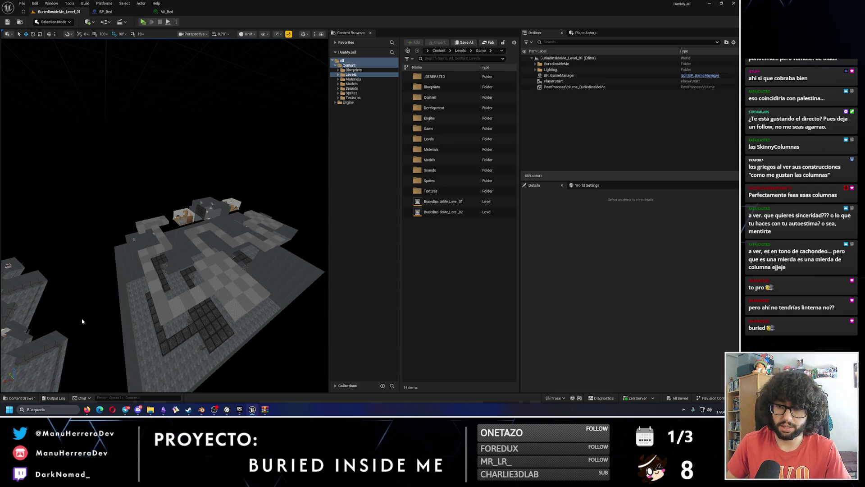
Step: Open the Blueprints folder, return to Content, and fly down into the lit bedroom
mouse_move(56, 327)
mouse_down()
mouse_move(45, 311)
mouse_move(50, 284)
mouse_move(169, 328)
mouse_up()
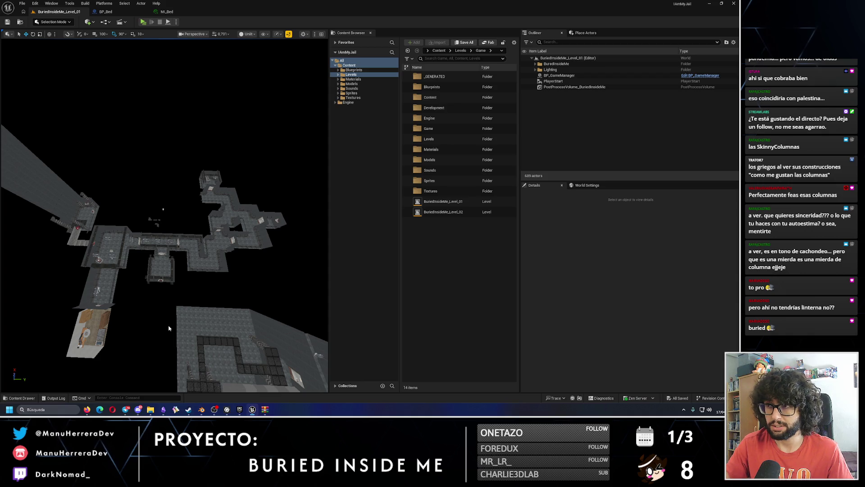
click(361, 70)
click(348, 65)
drag(168, 193, 169, 193)
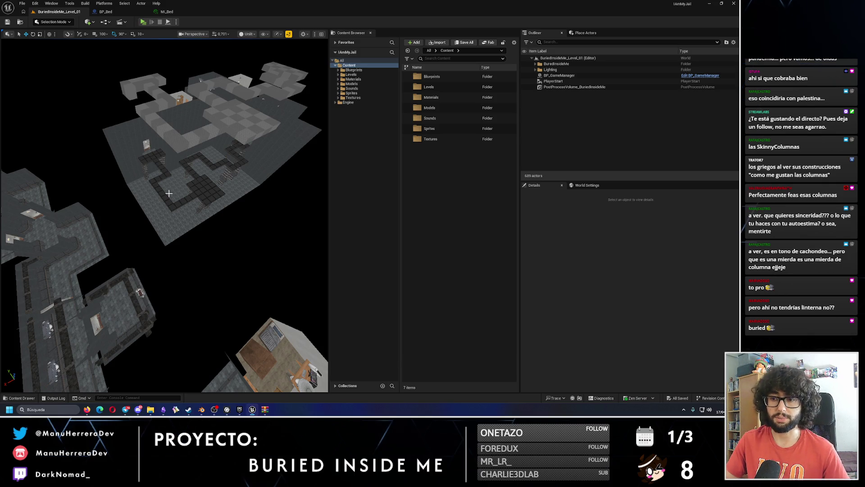
drag(168, 193, 169, 172)
drag(172, 223, 172, 223)
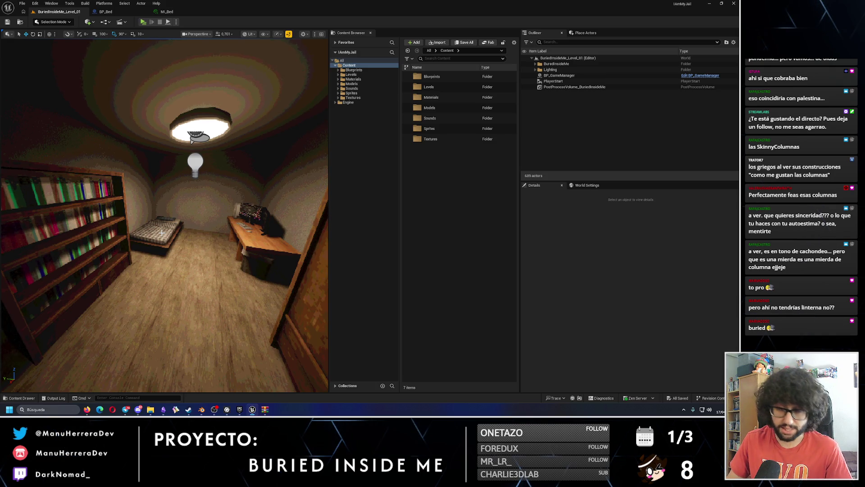
Step: Switch to Unlit view with Alt+3 and fly over to face the grated mesh cage
key(alt+3)
mouse_move(176, 236)
mouse_down()
mouse_move(160, 228)
mouse_move(189, 236)
mouse_up()
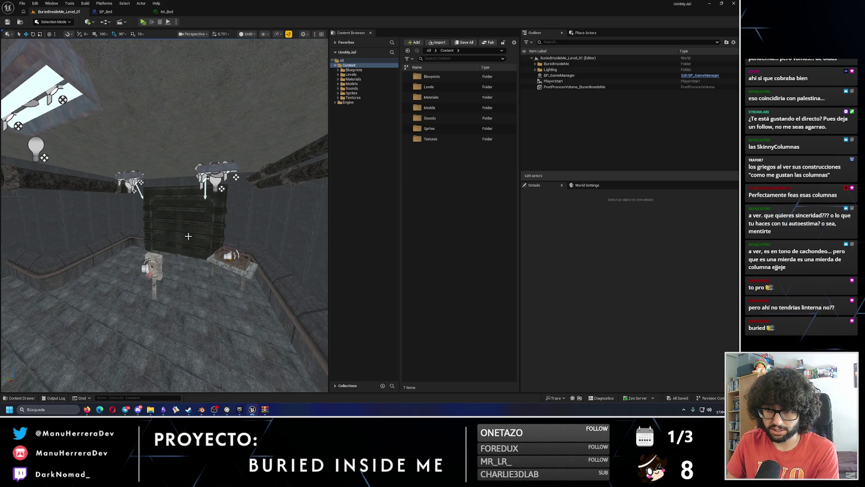
mouse_move(165, 247)
mouse_down()
mouse_move(160, 217)
mouse_move(138, 283)
mouse_up()
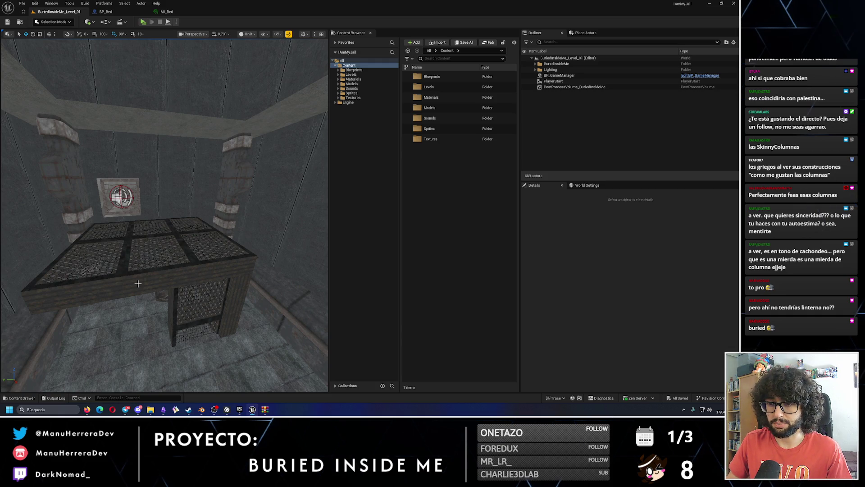
drag(174, 296, 189, 306)
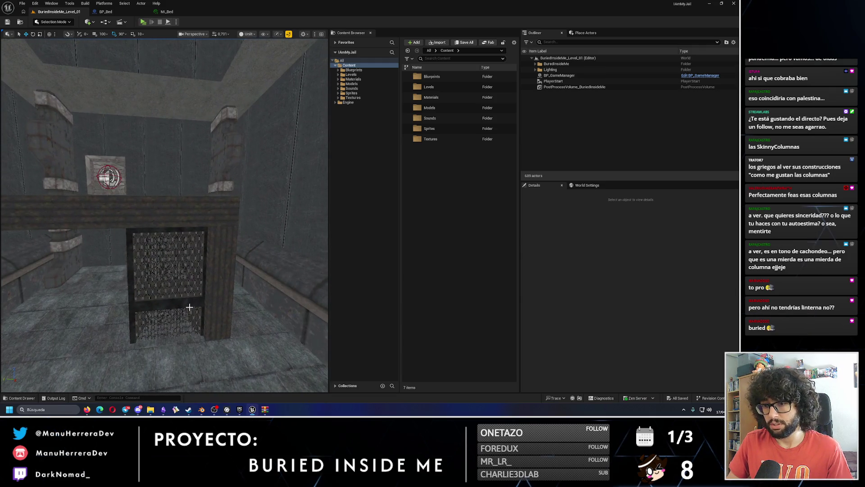
Step: Select the Pasarel92 grate and scale it to 2.0 on X, Y and Z
click(190, 307)
key(Escape)
click(178, 296)
key(w)
click(666, 276)
text(2)
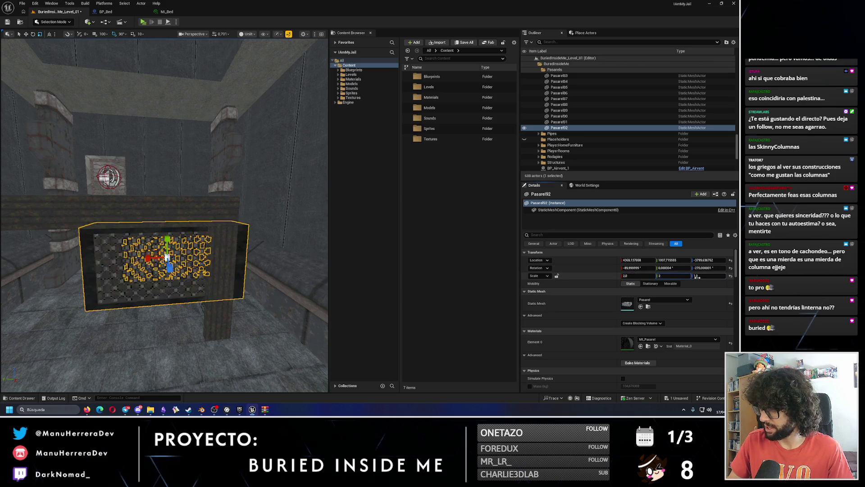
click(694, 277)
text(2)
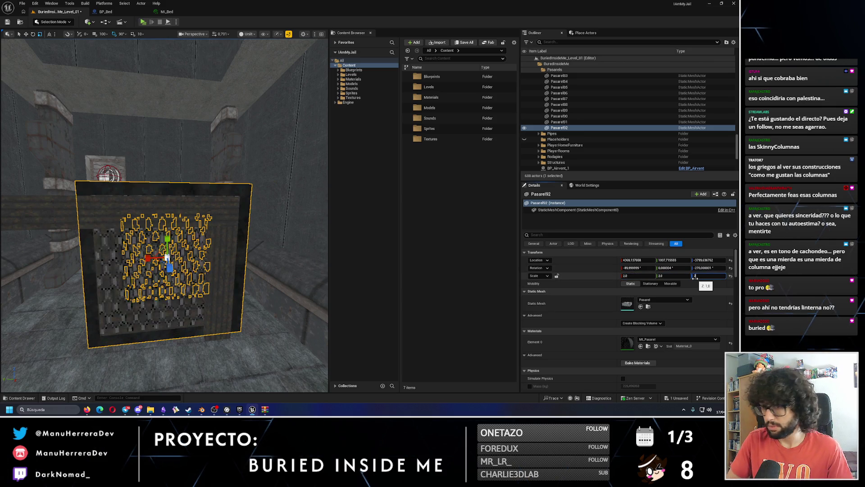
key(Return)
Step: Reduce Pasarel92's scale to 1.5 on all three axes
click(645, 275)
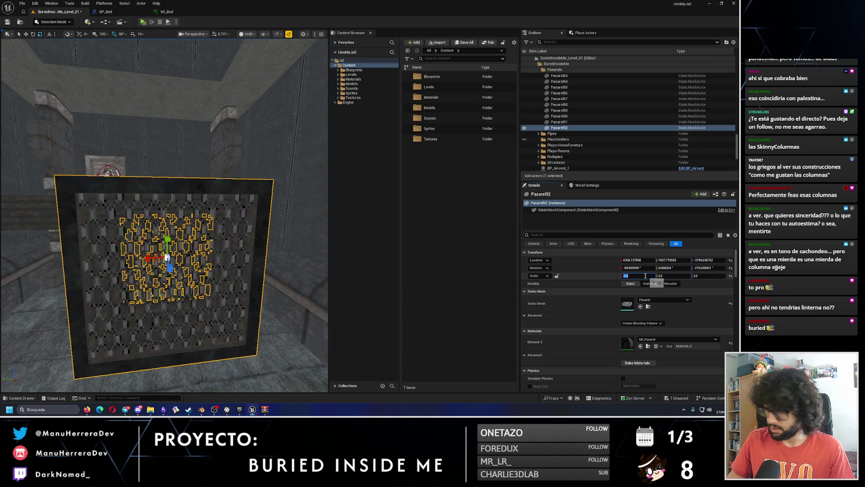
text(1.5)
key(Return)
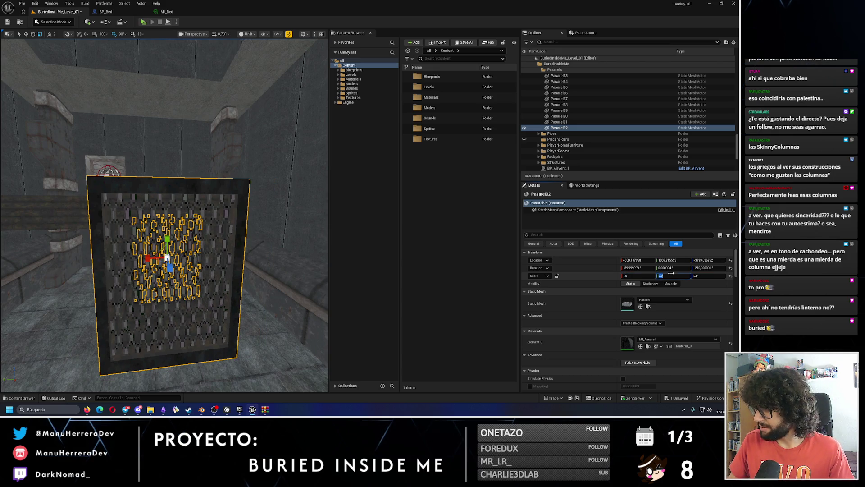
text(1.5)
key(Tab)
text(1.5)
key(Return)
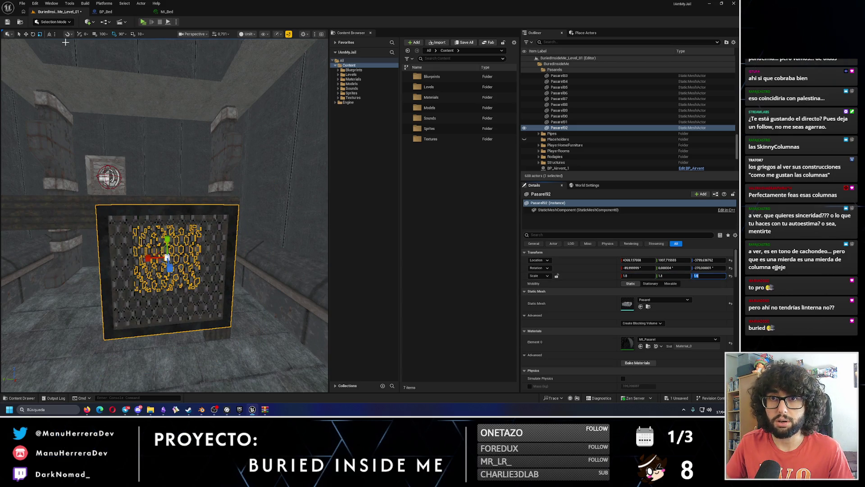
Step: Adjust the grate's height and slide it along Y to about 1037.09, then playtest
drag(165, 235, 164, 270)
mouse_move(179, 241)
mouse_down()
mouse_move(176, 230)
mouse_move(173, 253)
mouse_move(179, 238)
mouse_move(132, 249)
mouse_up()
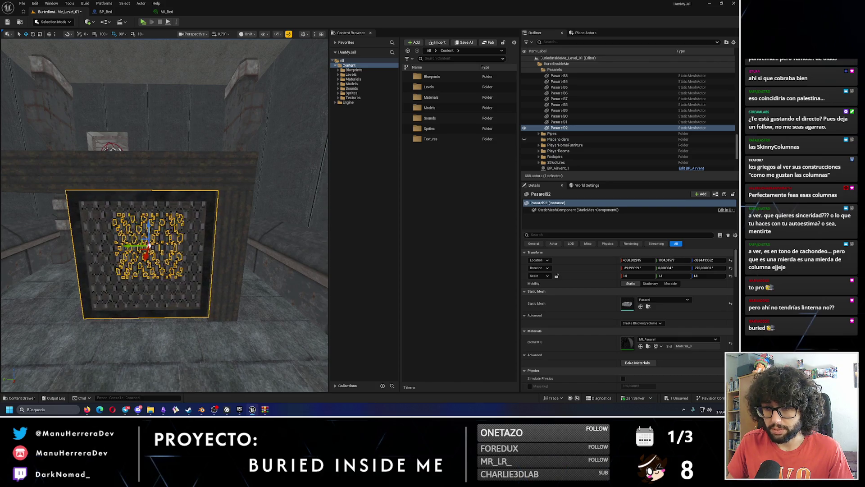
scroll(152, 244, up, 5)
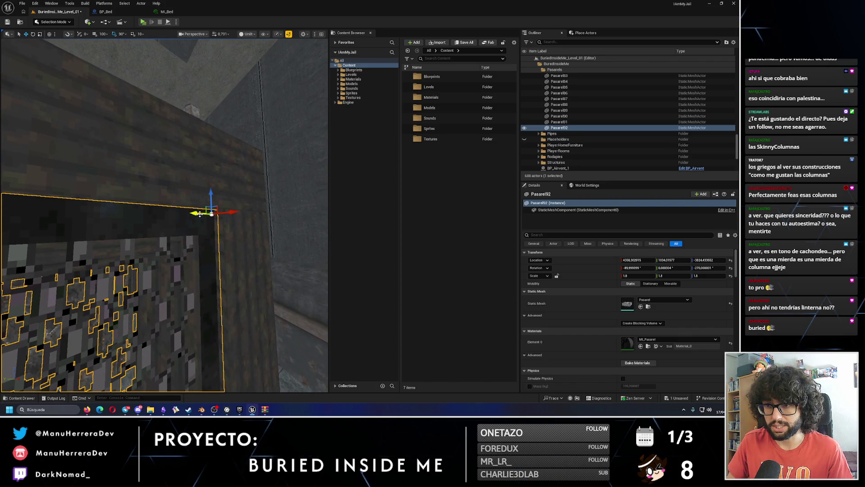
drag(200, 213, 183, 217)
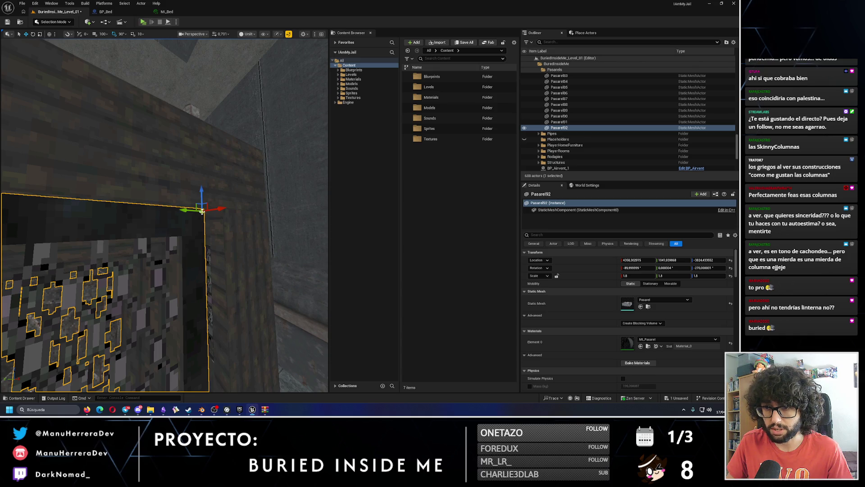
mouse_move(197, 209)
mouse_down()
mouse_move(240, 209)
mouse_move(216, 206)
mouse_up()
click(168, 22)
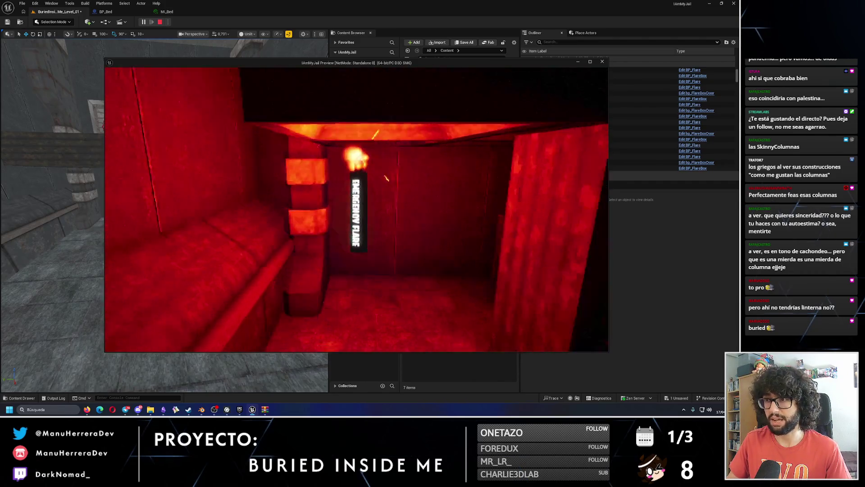
Step: Stop the playtest and undo back to restore the Pasarel92 crate
key(Escape)
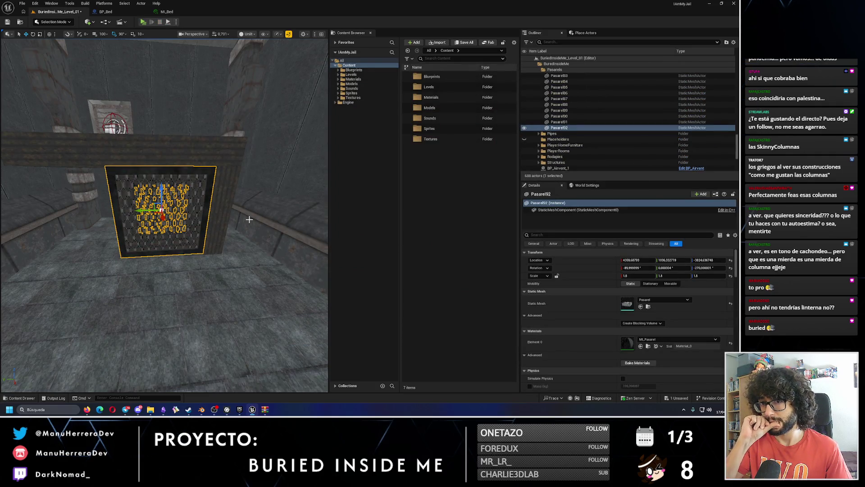
drag(249, 219, 212, 217)
key(ctrl+z)
key(ctrl+z)
key(ctrl+z)
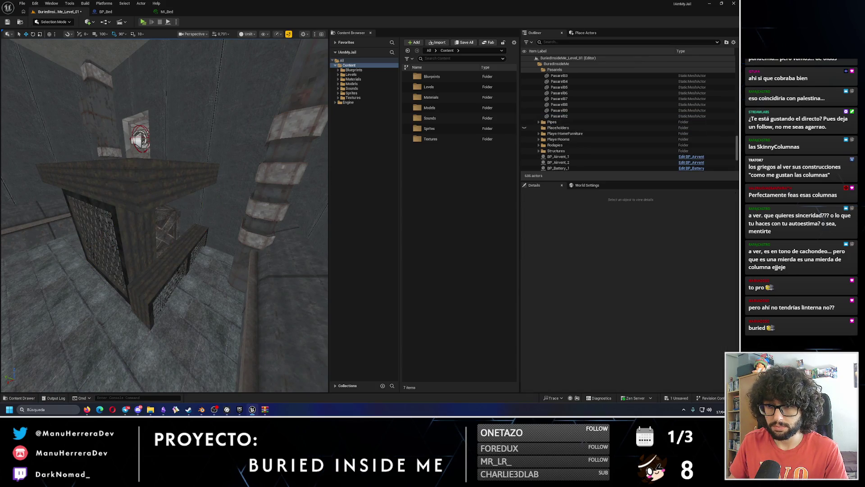
key(ctrl+z)
key(ctrl+z)
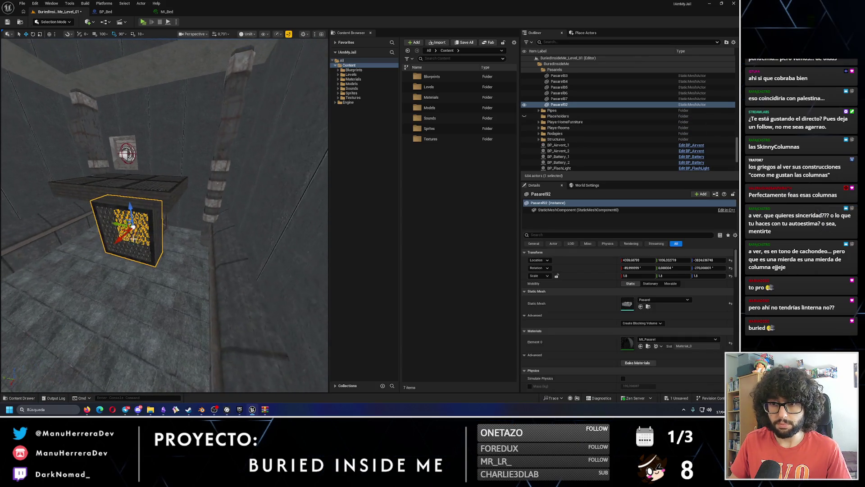
Step: Duplicate the grate crate as Pasarel93 and frame it in the view
key(ctrl+d)
key(e)
mouse_move(115, 224)
mouse_down()
mouse_move(110, 235)
mouse_move(136, 248)
mouse_move(127, 248)
mouse_up()
key(w)
key(f)
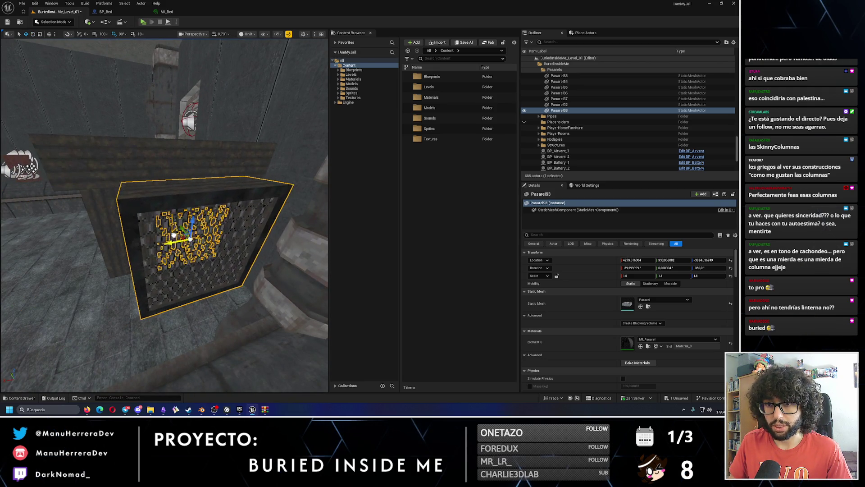
scroll(127, 248, up, 5)
key(f)
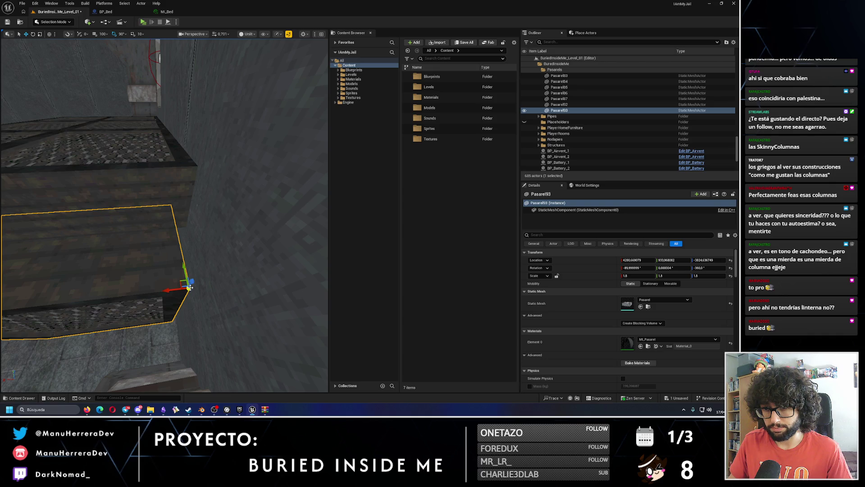
scroll(189, 288, up, 3)
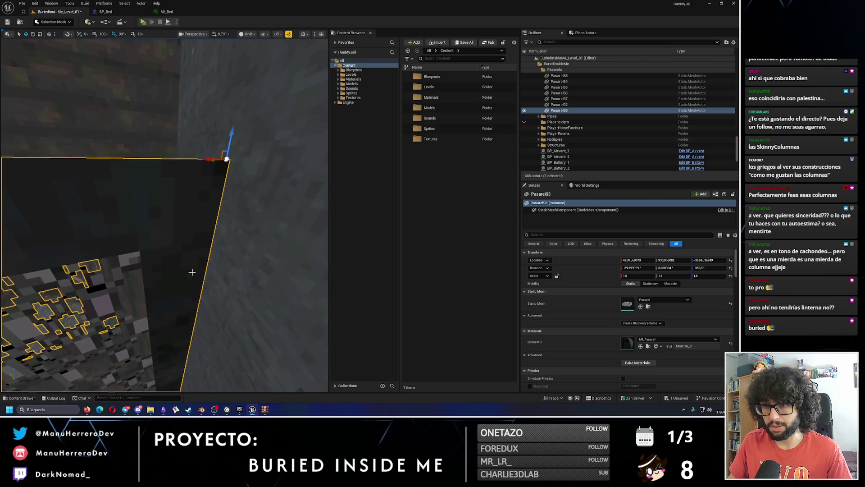
Step: Set Pasarel93's pivot on its outer corner and slide it along Y into line
drag(230, 158, 229, 158)
drag(218, 103, 218, 103)
scroll(218, 103, down, 2)
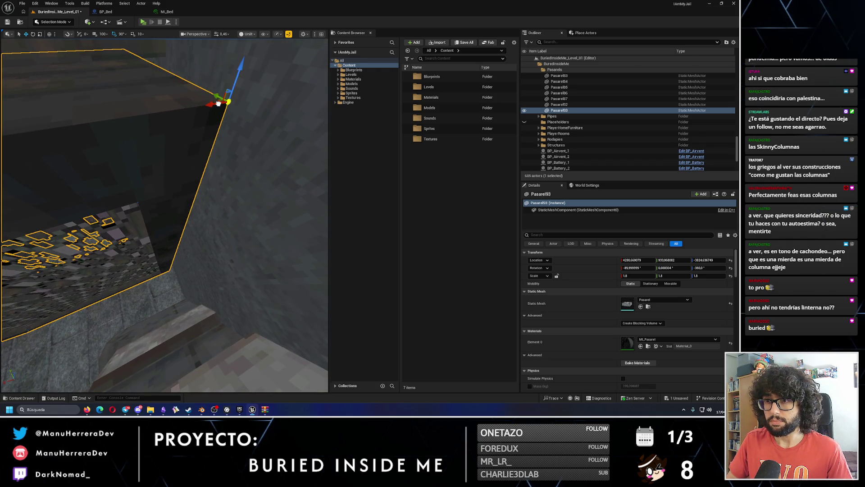
click(223, 103)
alt+middle_click(220, 101)
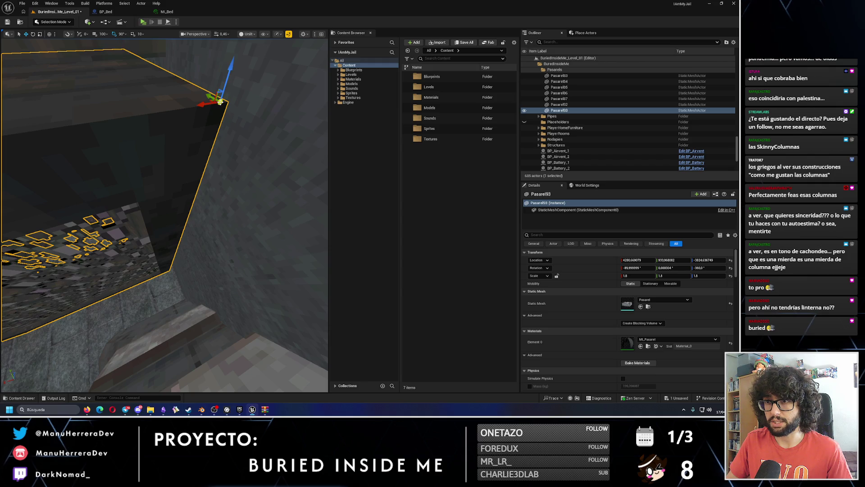
alt+middle_click(223, 103)
mouse_move(214, 92)
mouse_down()
mouse_move(185, 245)
mouse_move(165, 189)
mouse_move(189, 172)
mouse_move(188, 187)
mouse_up()
Step: Select Pasarel92 and fine-tune its X position
click(71, 232)
mouse_move(72, 232)
mouse_down()
mouse_move(104, 274)
mouse_move(113, 258)
mouse_move(131, 255)
mouse_move(83, 103)
mouse_move(185, 196)
mouse_up()
drag(103, 82, 83, 86)
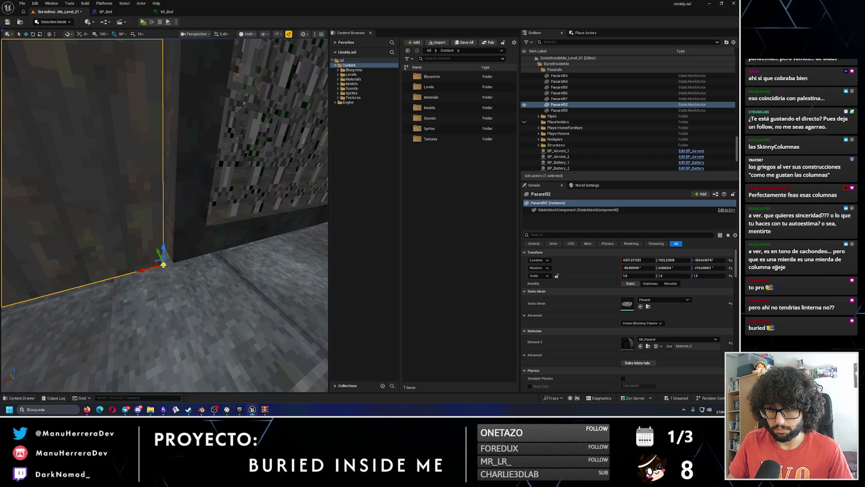
mouse_move(152, 265)
mouse_down()
mouse_move(178, 282)
mouse_move(200, 323)
mouse_move(167, 315)
mouse_move(173, 321)
mouse_move(137, 54)
mouse_up()
click(140, 23)
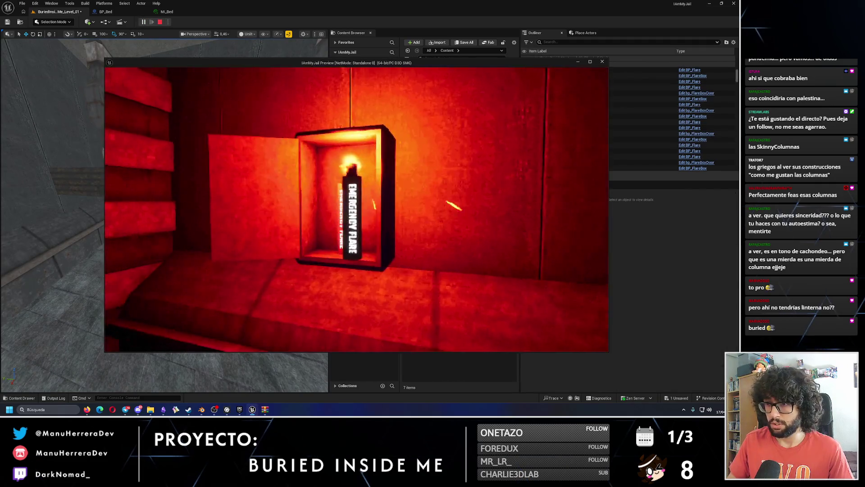
key(e)
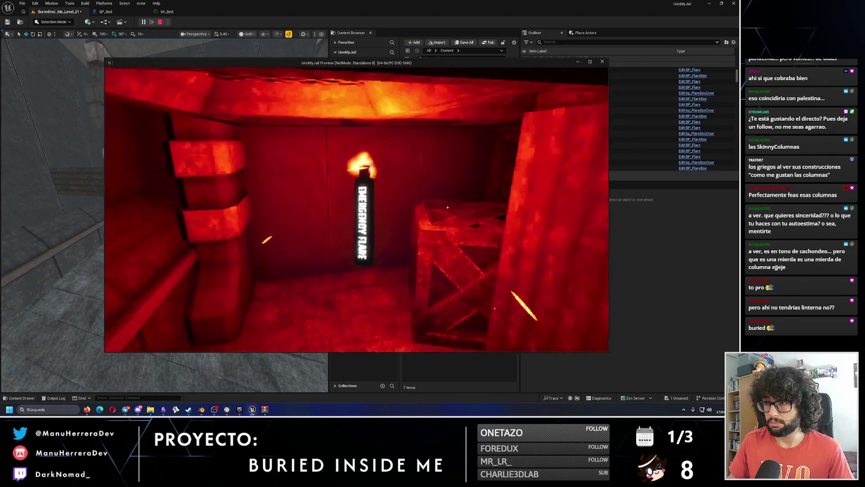
mouse_move(356, 209)
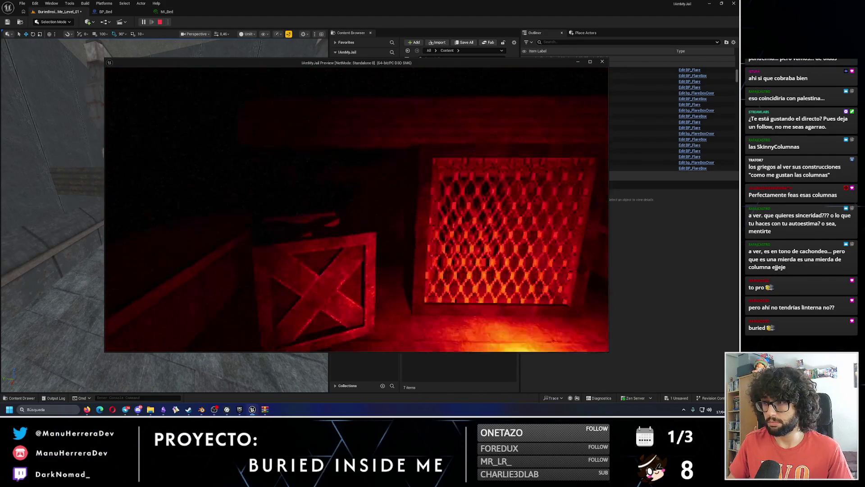
key(e)
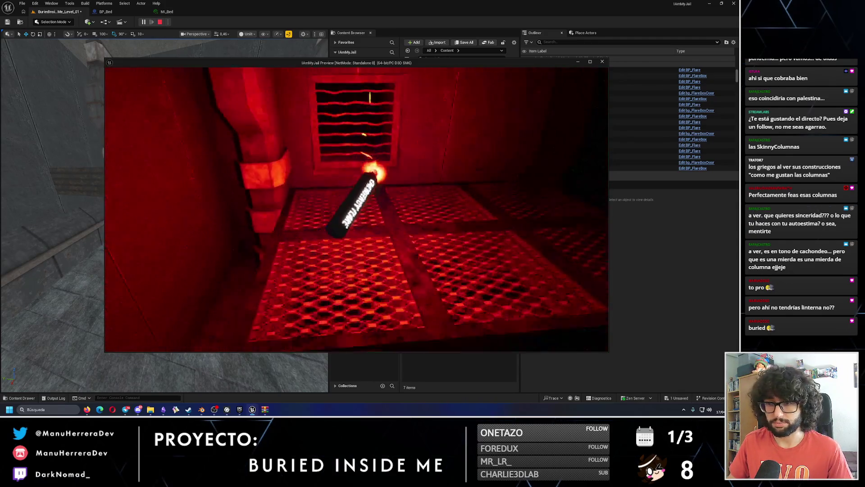
key(Escape)
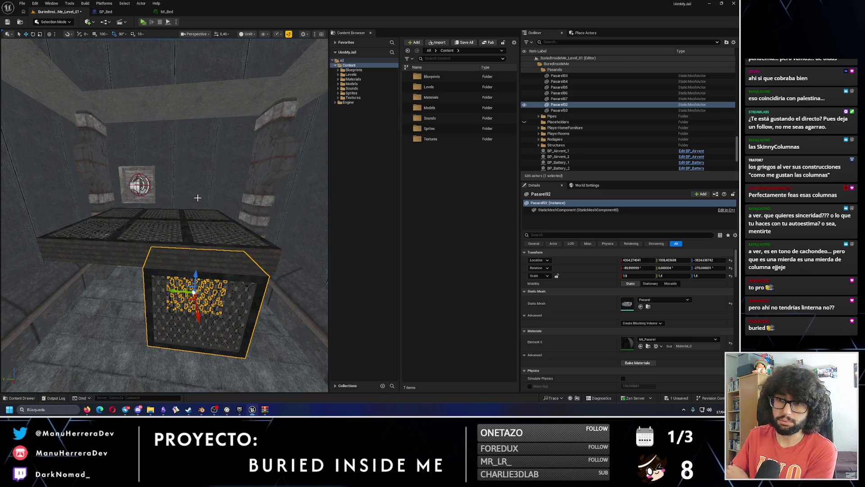
Step: Select the six platform grates and raise them along Z
click(180, 213)
ctrl+click(126, 217)
ctrl+click(142, 232)
ctrl+click(210, 216)
ctrl+click(239, 245)
ctrl+click(90, 244)
drag(96, 222, 96, 217)
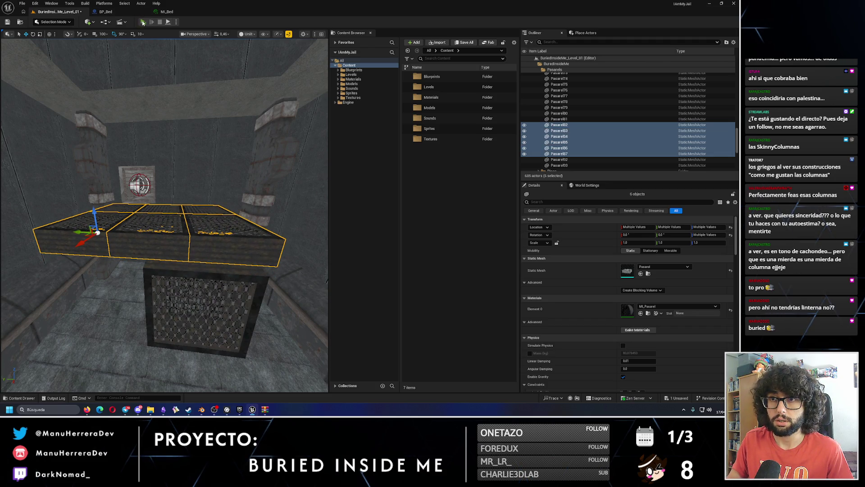
Step: Playtest the raised grates, undo the raise, and save the level
click(142, 22)
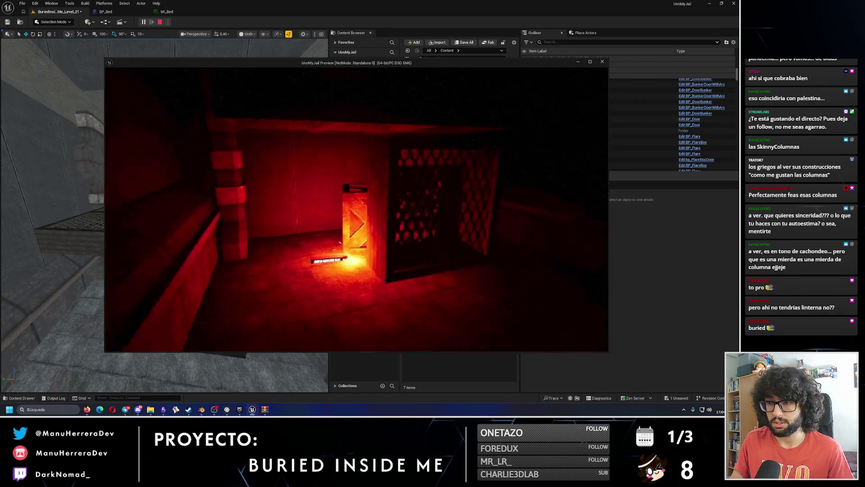
key(Escape)
key(ctrl+z)
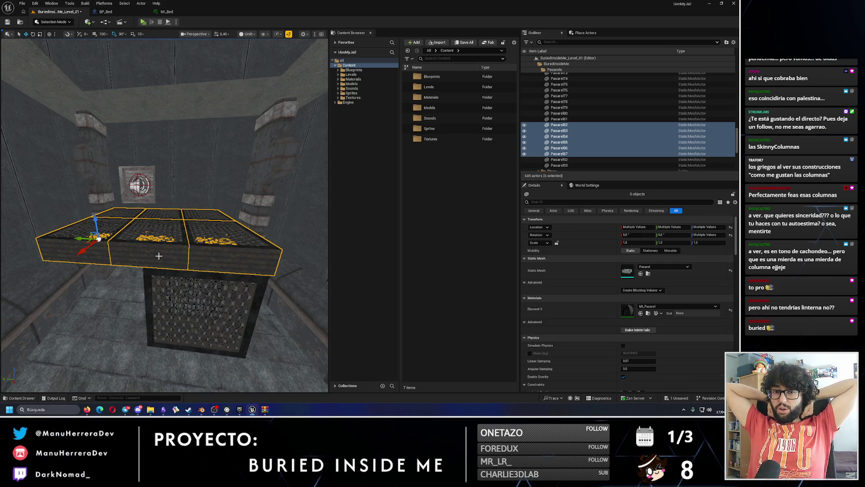
drag(204, 247, 184, 266)
drag(210, 225, 210, 238)
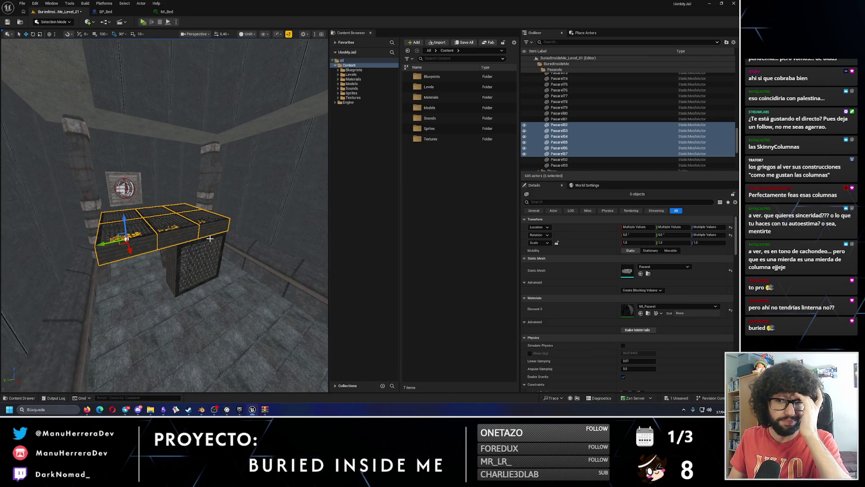
click(8, 22)
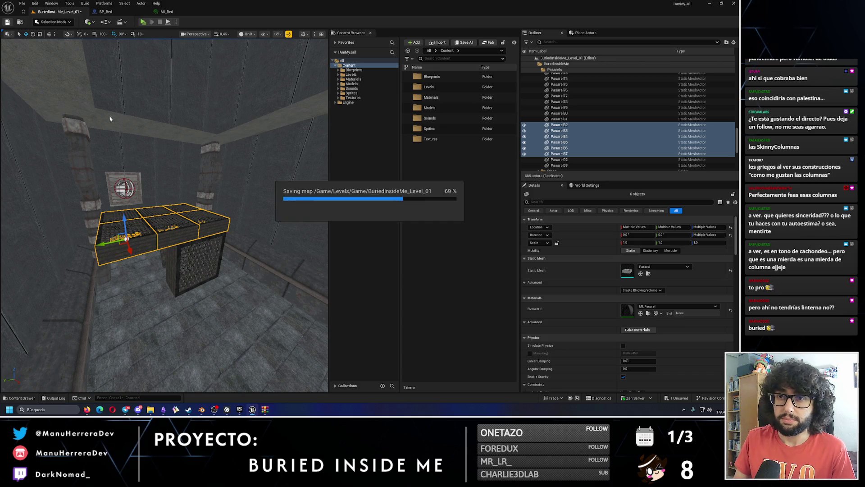
Step: Look over the crate near the wall speaker, then start a playtest with Alt+P
drag(110, 119, 110, 106)
drag(164, 216, 181, 196)
drag(227, 248, 214, 230)
key(alt+p)
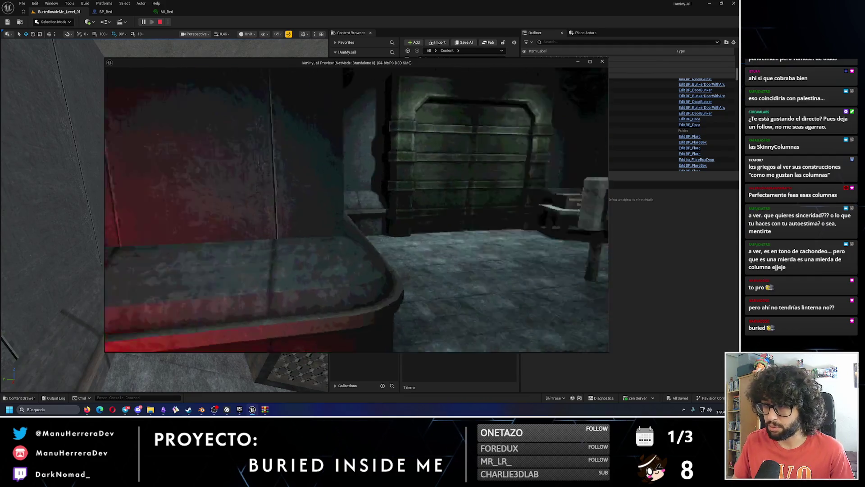
Step: Flip the switch-box lever in game, then stop the playtest to surface CurrentlyGrabbedActor errors
key(e)
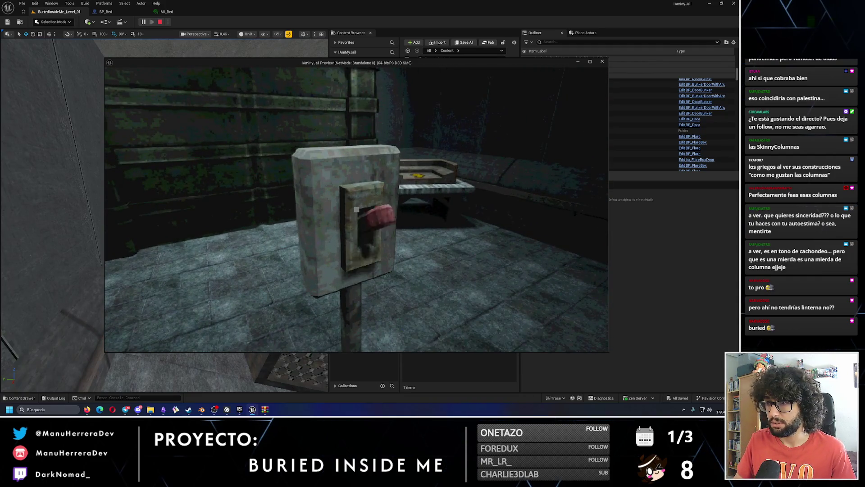
key(Escape)
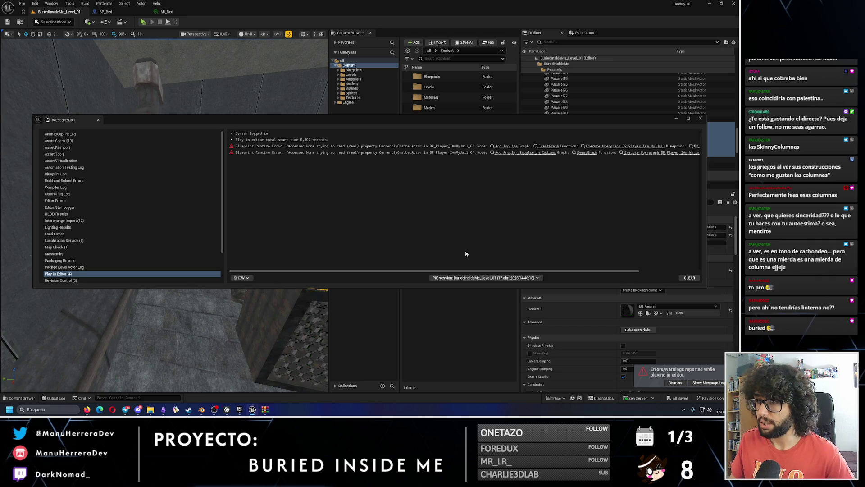
Step: Close the Message Log, fly the view out above the bunker, and deselect the grate actors
click(700, 118)
mouse_move(206, 255)
mouse_down()
mouse_move(207, 306)
mouse_move(180, 209)
mouse_up()
click(189, 207)
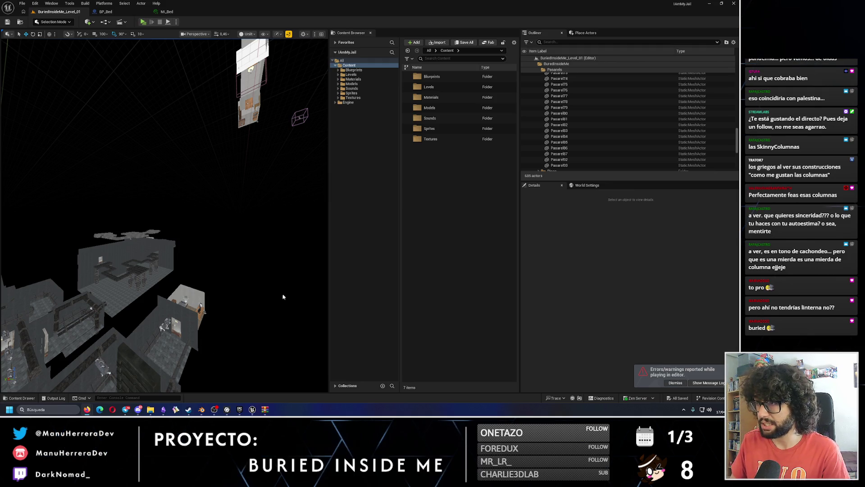
mouse_move(209, 259)
mouse_down()
mouse_move(184, 208)
mouse_move(317, 338)
mouse_move(152, 197)
mouse_move(215, 231)
mouse_up()
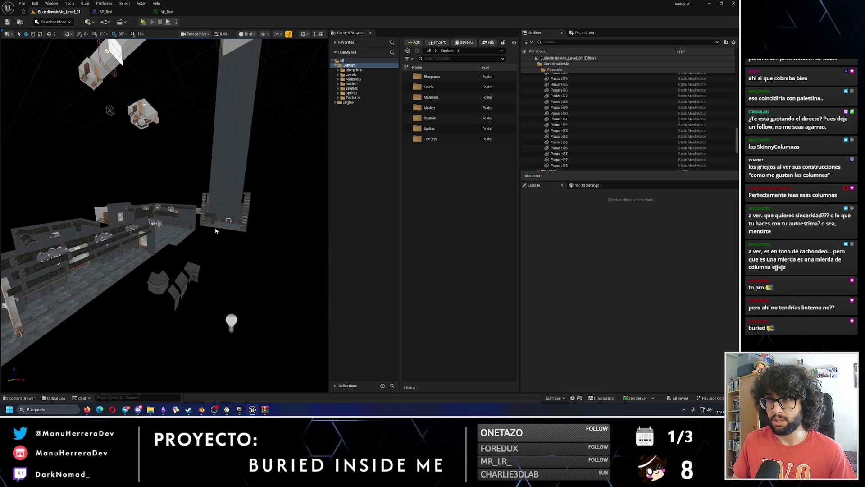